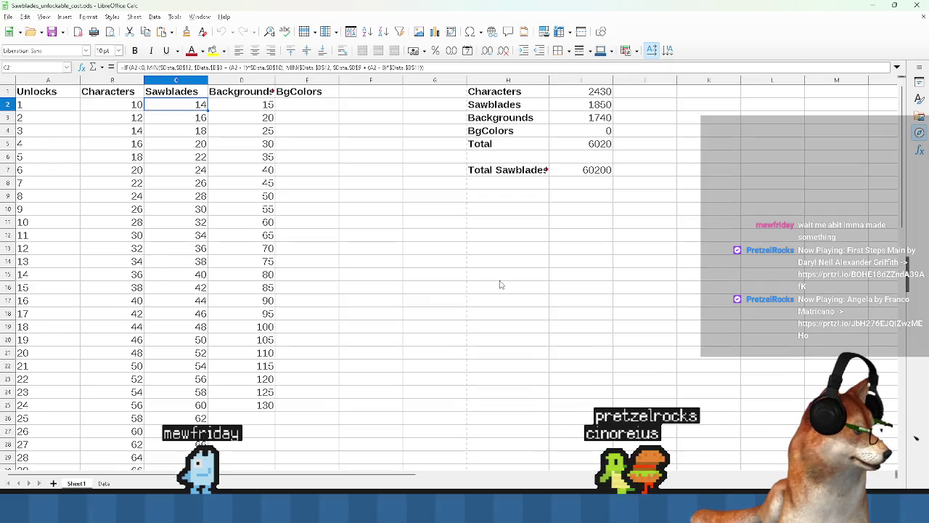
- Check the Total Sawblades figure in the cost table, then switch to the Data sheet
{"action": "left_click", "coordinate": [597, 171]}
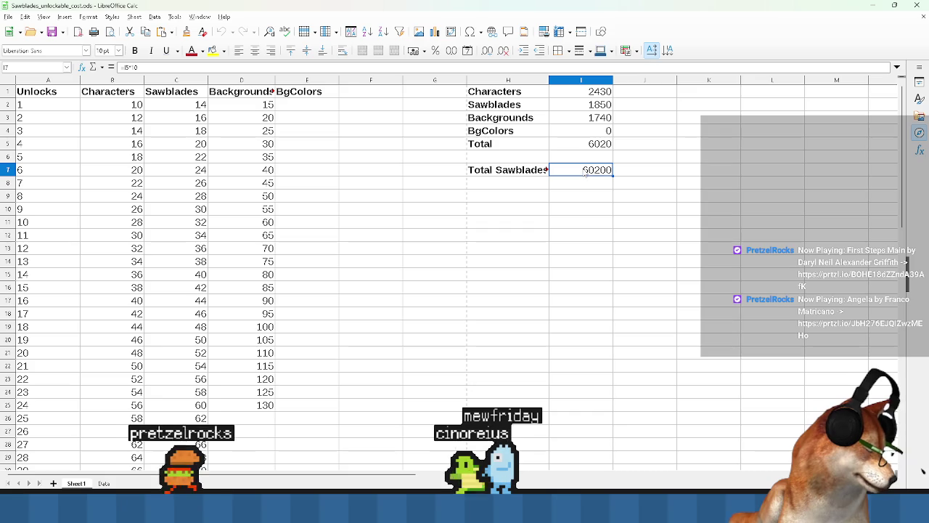
{"action": "scroll", "coordinate": [188, 345], "scroll_direction": "down", "scroll_amount": 2}
{"action": "scroll", "coordinate": [225, 402], "scroll_direction": "down", "scroll_amount": 7}
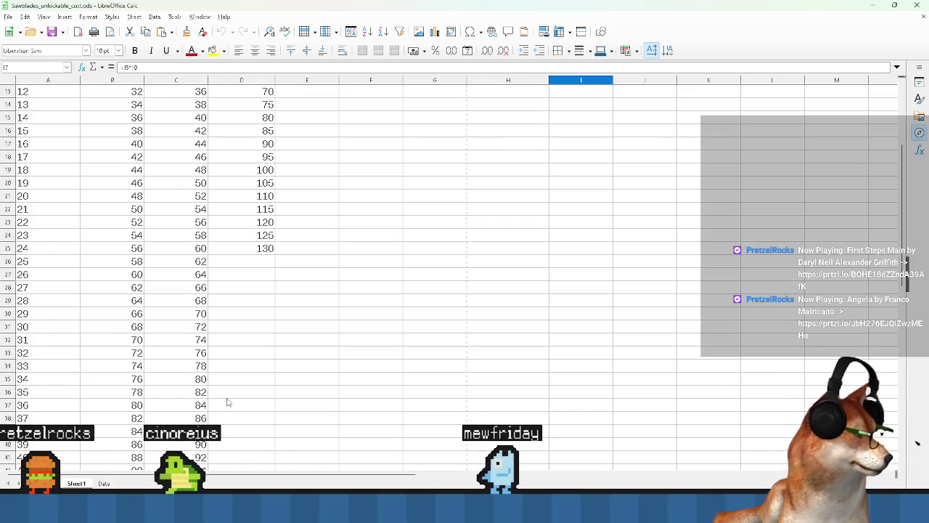
{"action": "scroll", "coordinate": [193, 409], "scroll_direction": "up", "scroll_amount": 3}
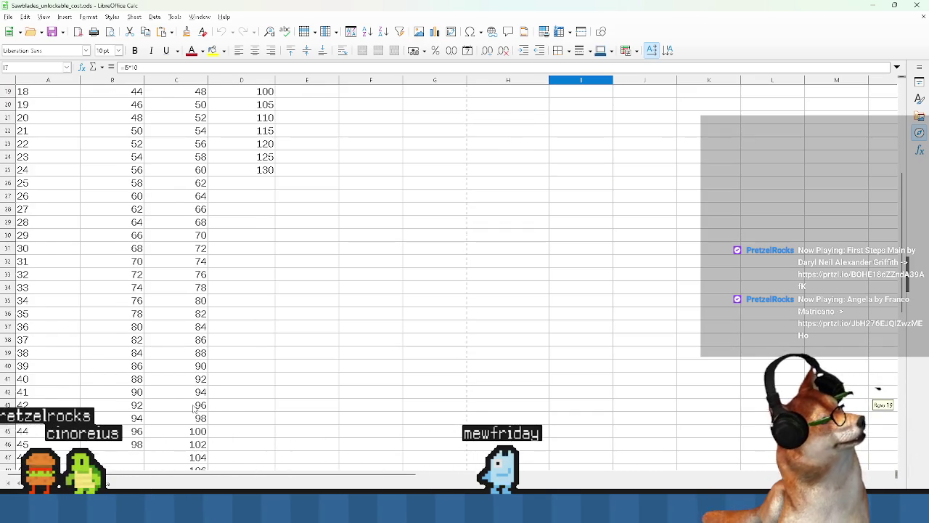
{"action": "scroll", "coordinate": [194, 409], "scroll_direction": "down", "scroll_amount": 3}
{"action": "scroll", "coordinate": [128, 466], "scroll_direction": "up", "scroll_amount": 4}
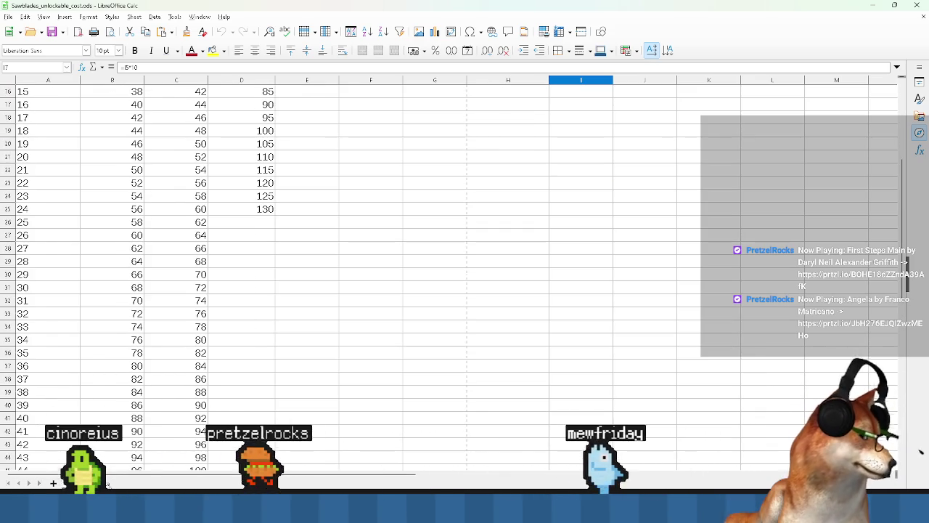
{"action": "key", "text": "ctrl+Page_Down"}
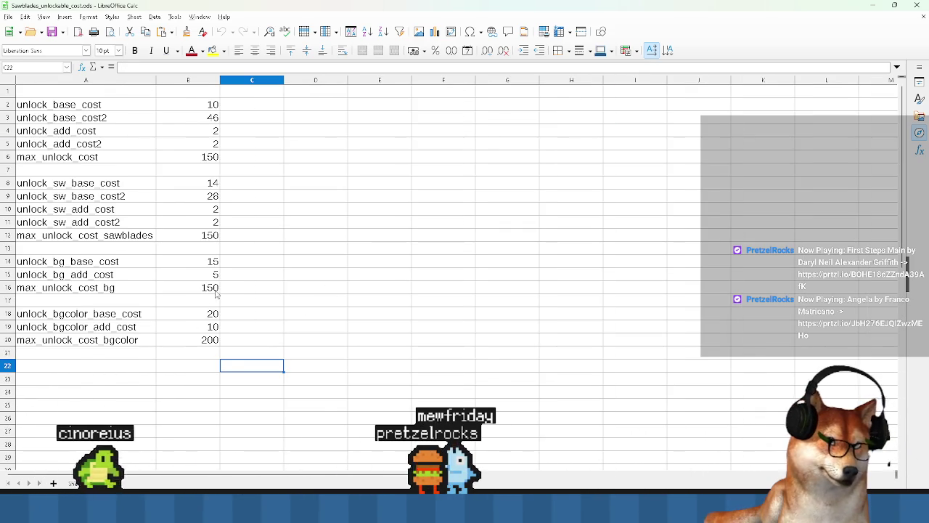
- Set max_unlock_cost and max_unlock_cost_sawblades to 100, keeping max_unlock_cost_bg at 150
{"action": "double_click", "coordinate": [209, 287]}
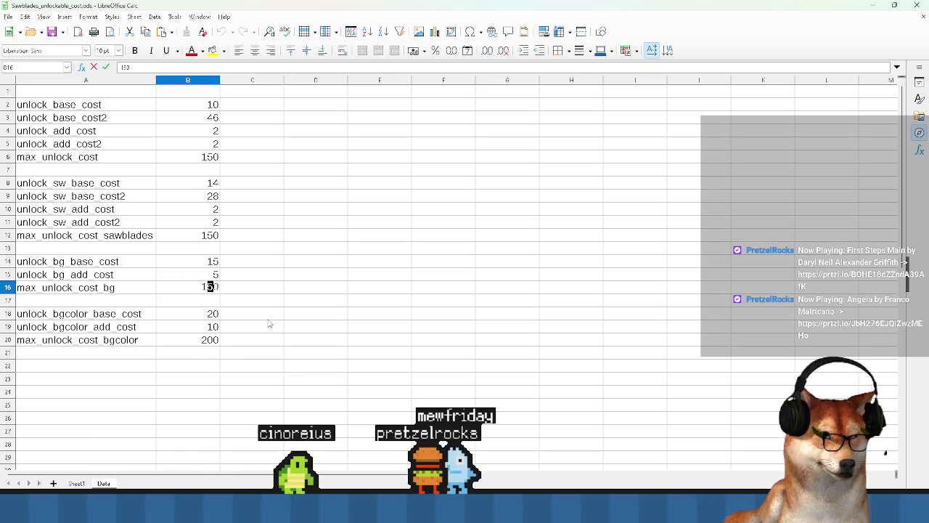
{"action": "double_click", "coordinate": [210, 234]}
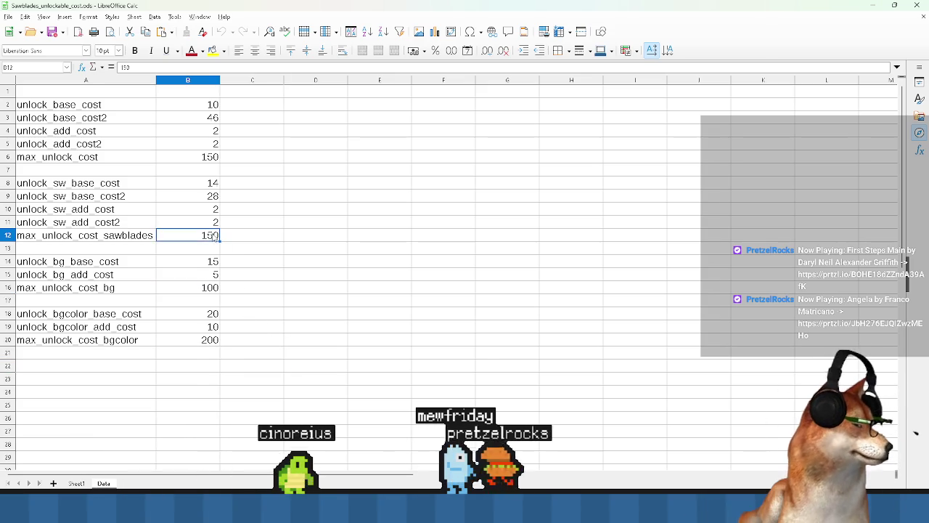
{"action": "left_click", "coordinate": [239, 300]}
{"action": "key", "text": "ctrl+z"}
{"action": "key", "text": "ctrl+z"}
{"action": "key", "text": "ctrl+z"}
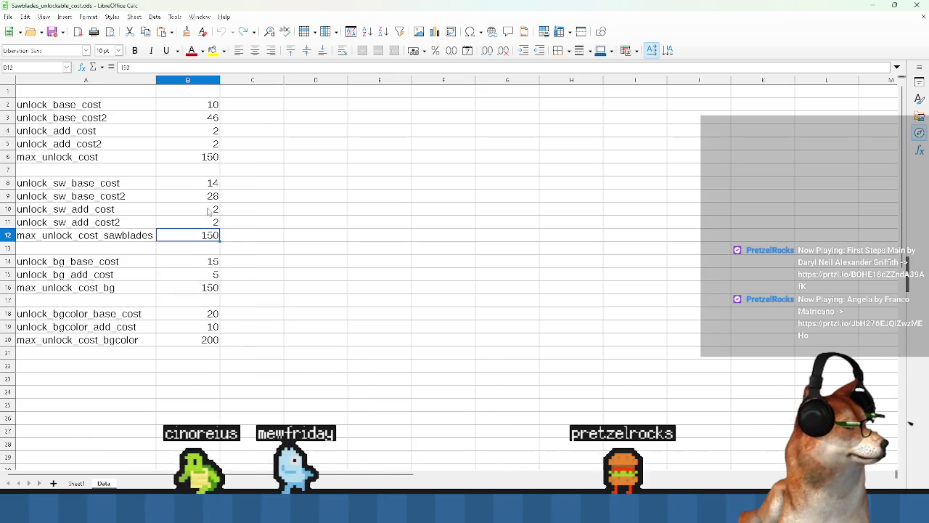
{"action": "double_click", "coordinate": [209, 156]}
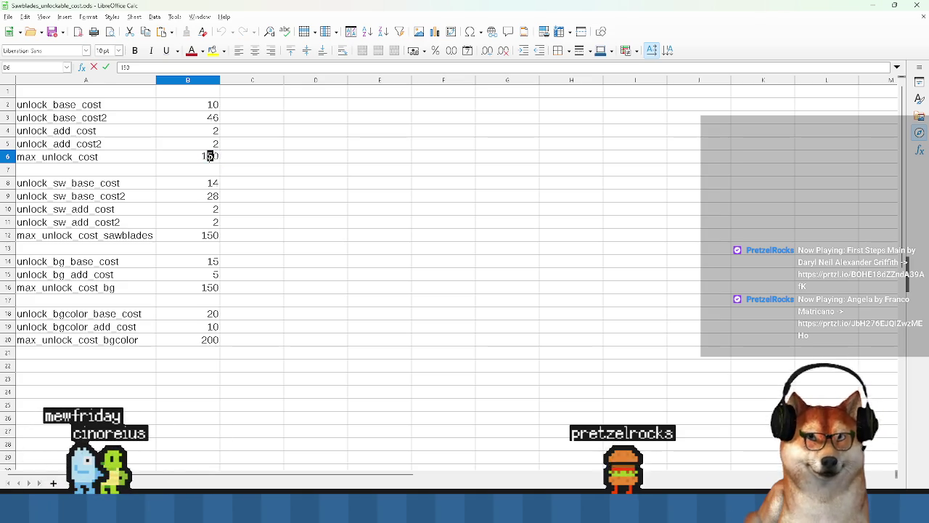
{"action": "type", "text": "100"}
{"action": "key", "text": "Return"}
{"action": "left_click", "coordinate": [213, 237]}
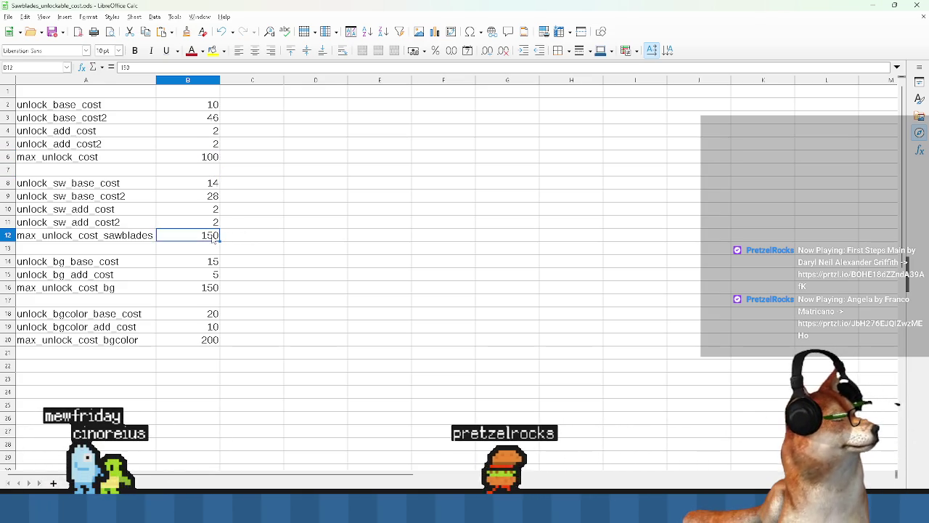
{"action": "type", "text": "100"}
{"action": "left_click", "coordinate": [249, 247]}
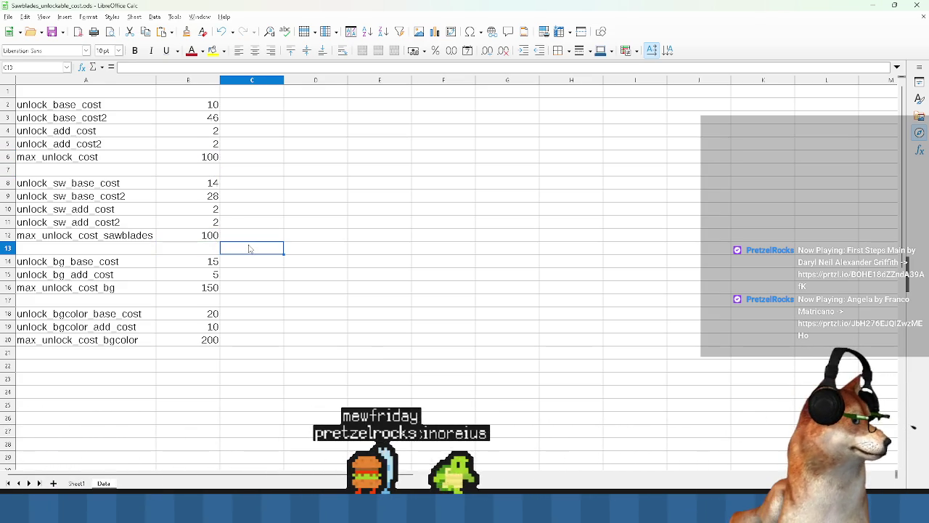
- Look over the three background cost rows and return to Sheet1
{"action": "left_click_drag", "start_coordinate": [194, 292], "coordinate": [58, 263]}
{"action": "left_click", "coordinate": [282, 305]}
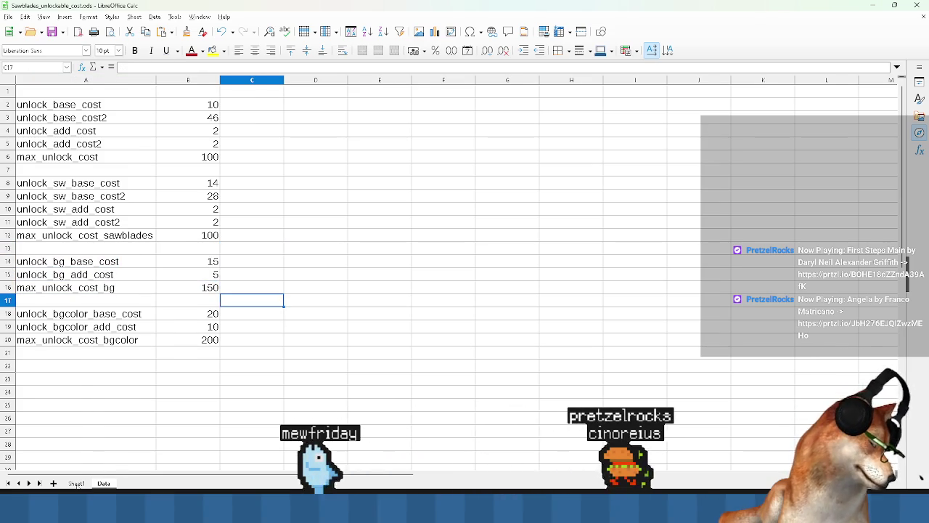
{"action": "left_click", "coordinate": [76, 484]}
{"action": "scroll", "coordinate": [322, 260], "scroll_direction": "up", "scroll_amount": 5}
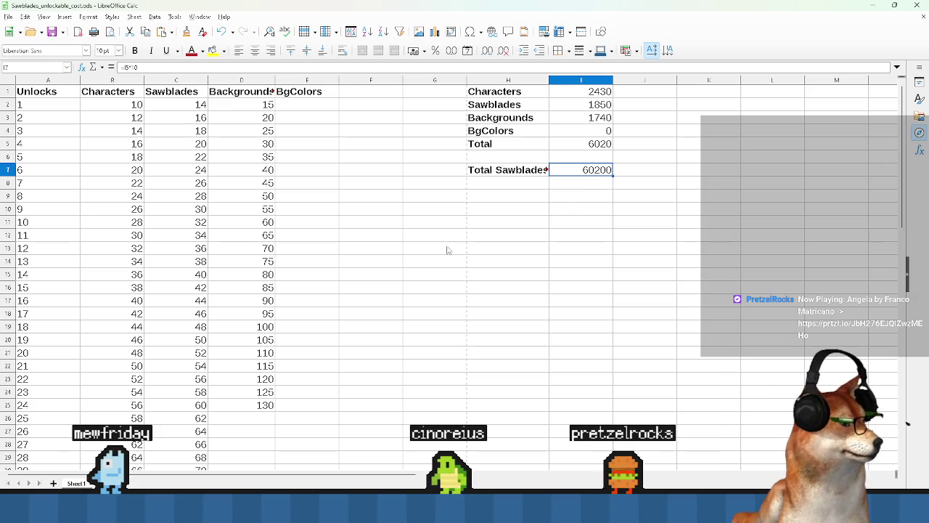
{"action": "key", "text": "ctrl+Page_Up"}
{"action": "left_click", "coordinate": [188, 157]}
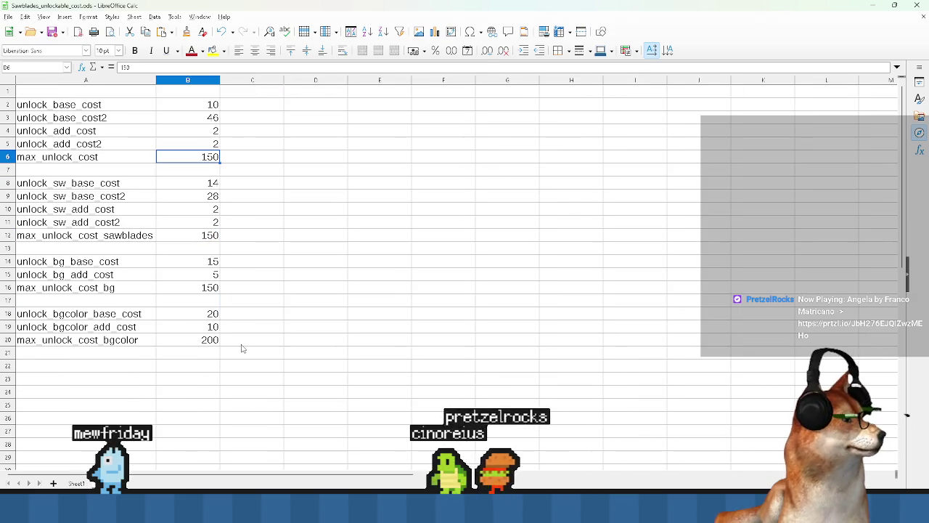
{"action": "key", "text": "ctrl+Page_Down"}
{"action": "left_click", "coordinate": [377, 316]}
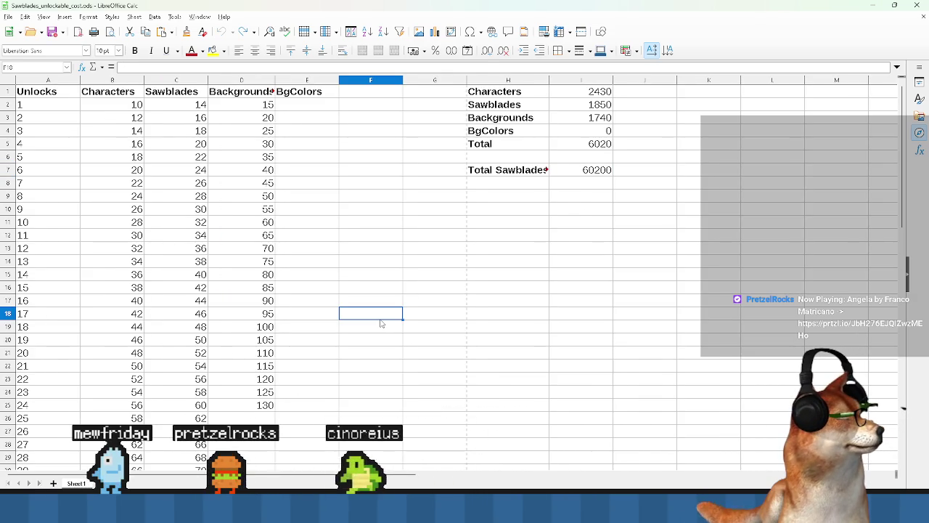
{"action": "left_click", "coordinate": [434, 287]}
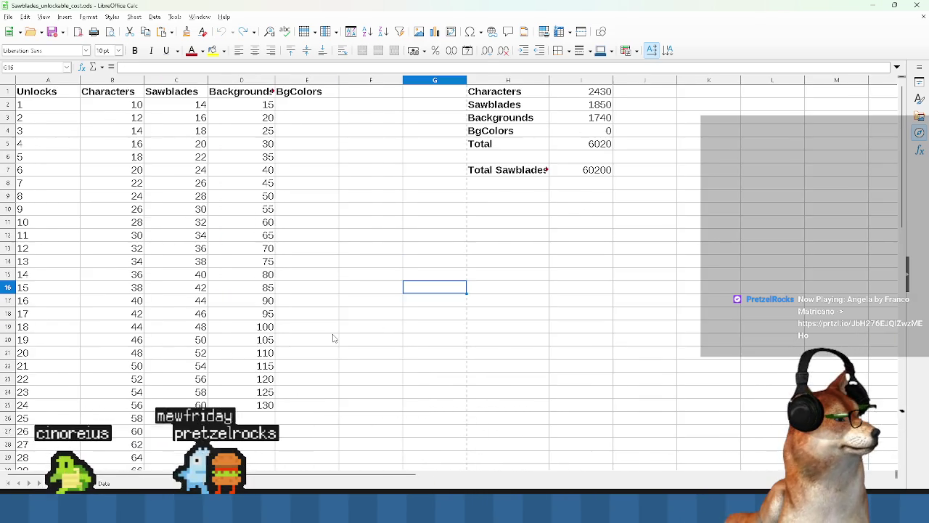
{"action": "key", "text": "ctrl+Page_Down"}
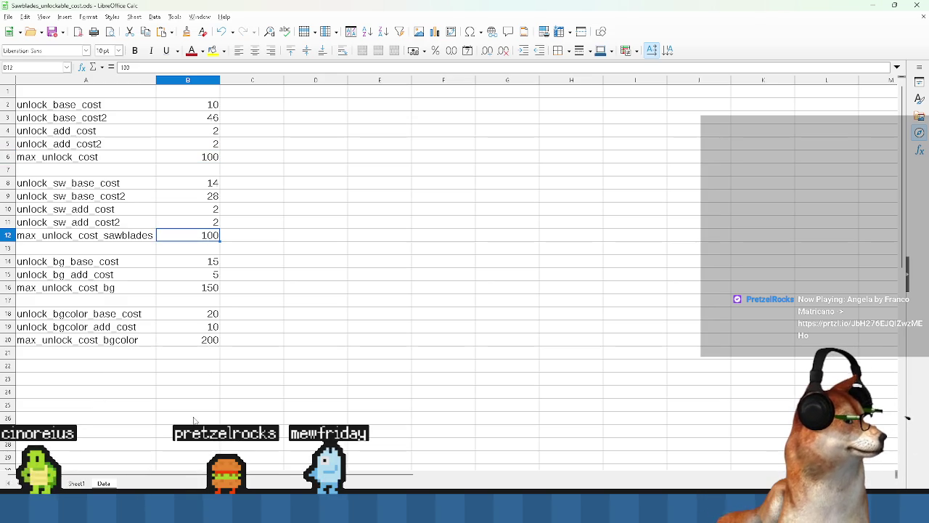
{"action": "left_click", "coordinate": [82, 483]}
{"action": "key", "text": "ctrl+Page_Down"}
{"action": "scroll", "coordinate": [167, 341], "scroll_direction": "down", "scroll_amount": 1}
{"action": "left_click", "coordinate": [139, 252]}
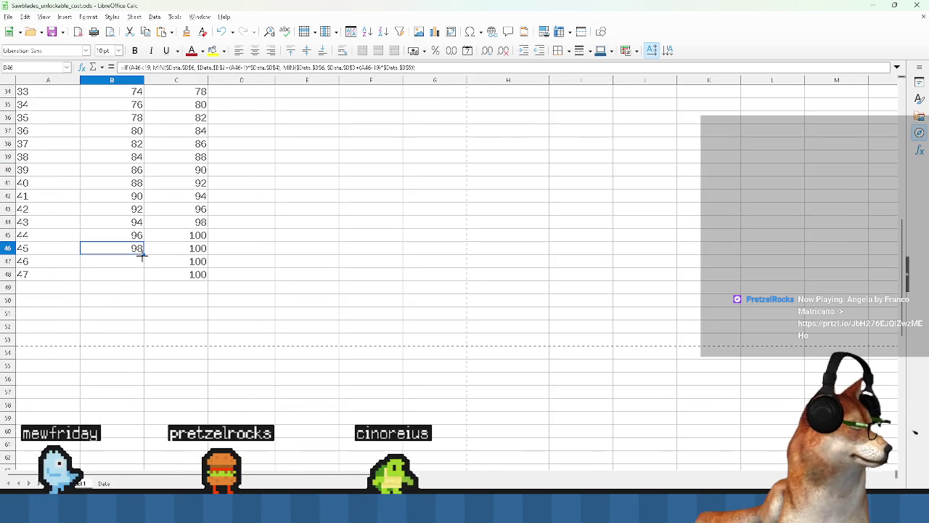
{"action": "scroll", "coordinate": [145, 374], "scroll_direction": "up", "scroll_amount": 5}
{"action": "scroll", "coordinate": [145, 373], "scroll_direction": "down", "scroll_amount": 3}
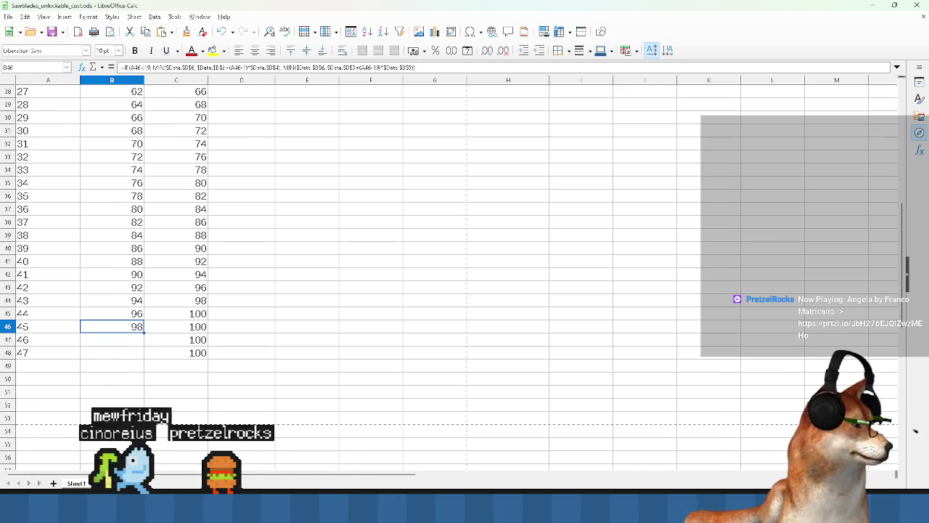
{"action": "mouse_move", "coordinate": [552, 517]}
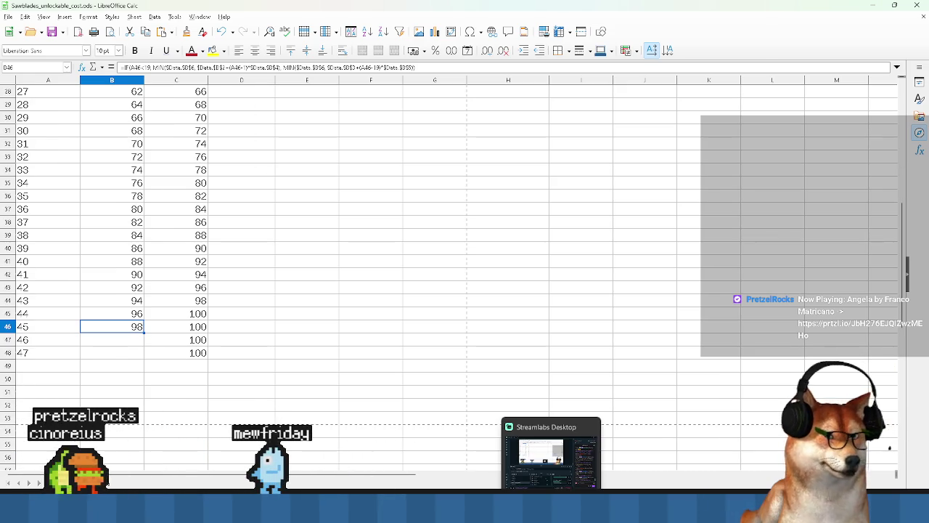
{"action": "scroll", "coordinate": [150, 262], "scroll_direction": "up", "scroll_amount": 9}
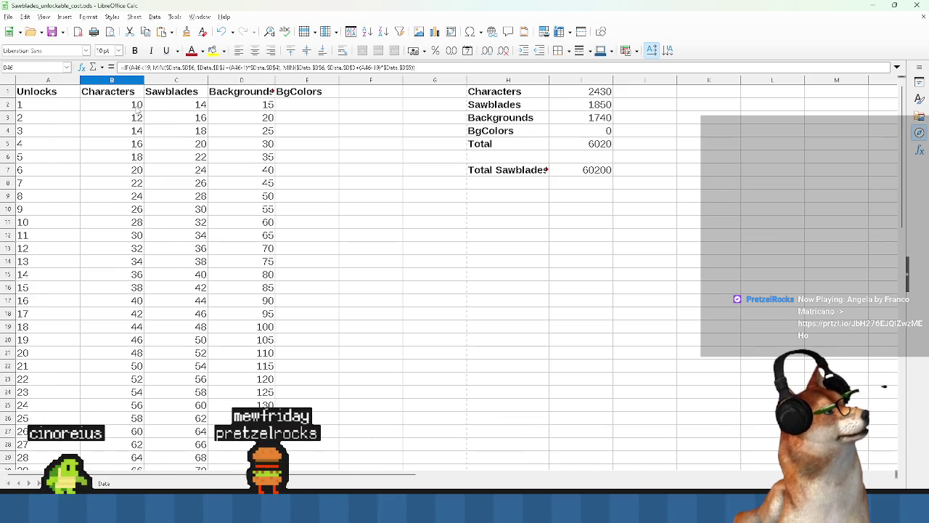
{"action": "scroll", "coordinate": [348, 325], "scroll_direction": "down", "scroll_amount": 10}
{"action": "scroll", "coordinate": [338, 370], "scroll_direction": "up", "scroll_amount": 10}
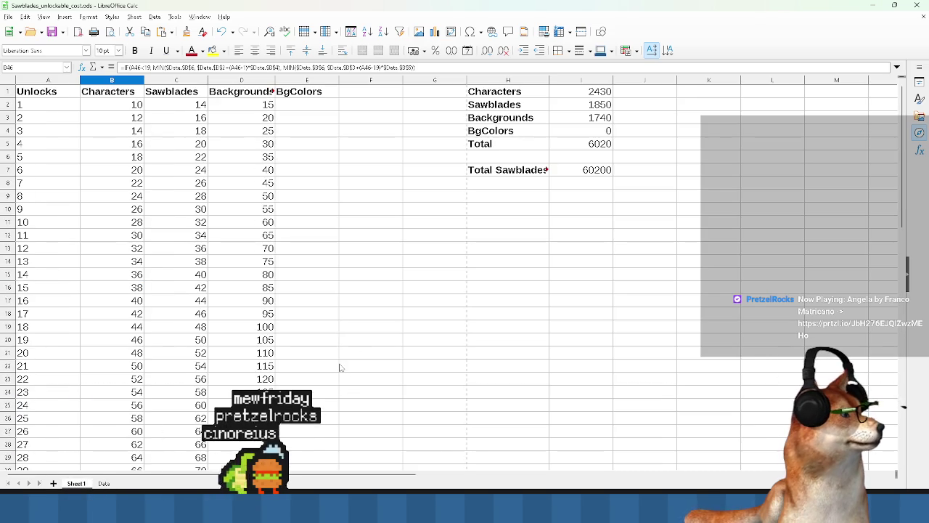
- Bring GameMaker forward and open the character_types script via an asset search for 'character_get'
{"action": "mouse_move", "coordinate": [464, 515]}
{"action": "left_click", "coordinate": [479, 457]}
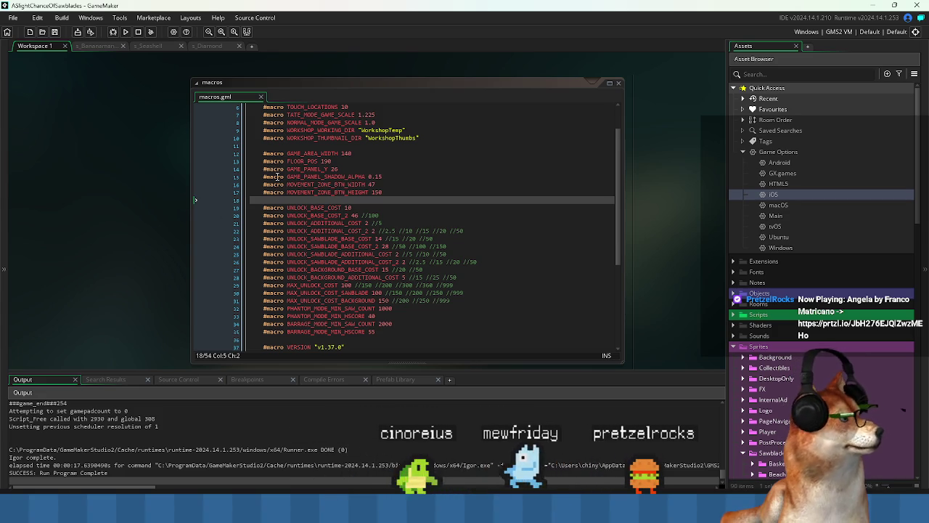
{"action": "key", "text": "ctrl+Tab"}
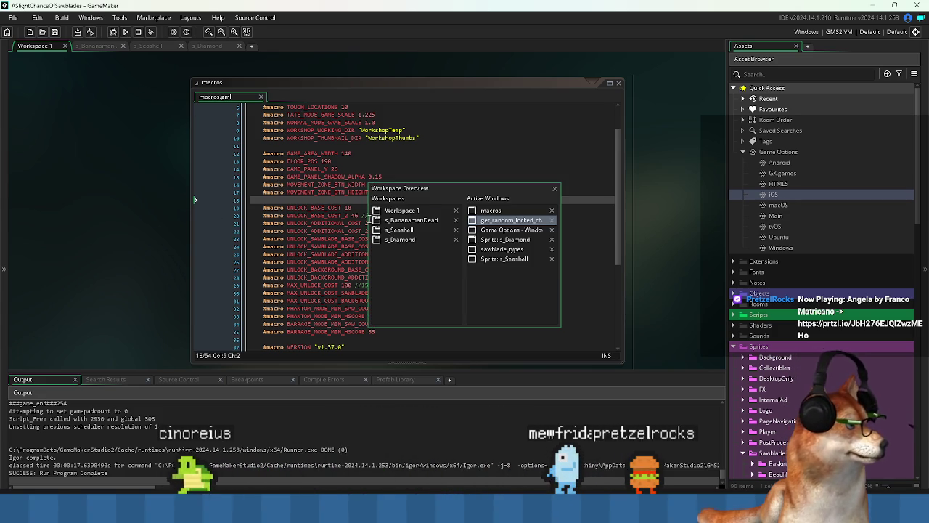
{"action": "left_click", "coordinate": [476, 140]}
{"action": "key", "text": "ctrl+t"}
{"action": "type", "text": "charac"}
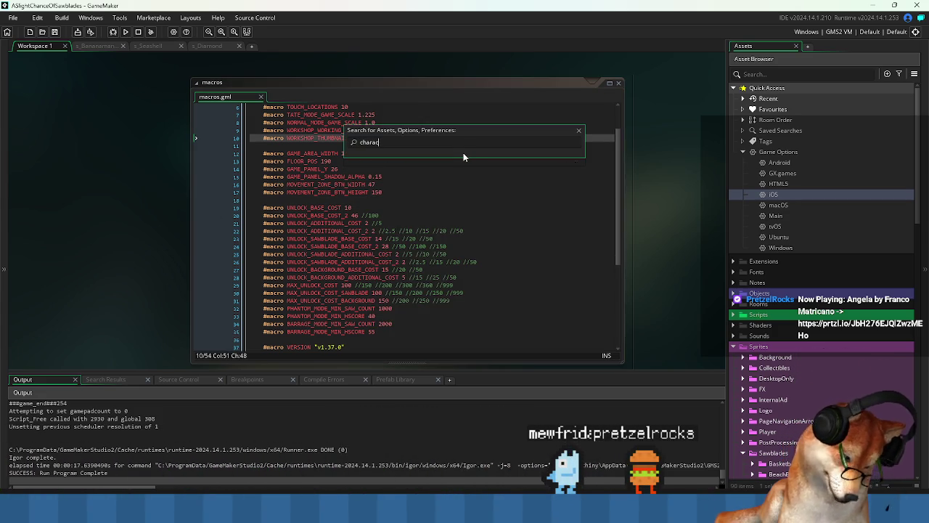
{"action": "type", "text": "ter_ge"}
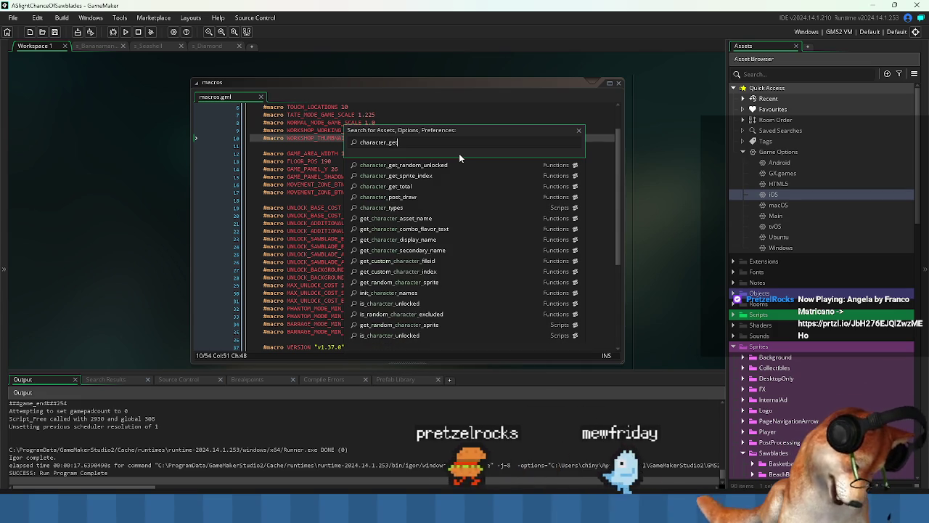
{"action": "type", "text": "ty"}
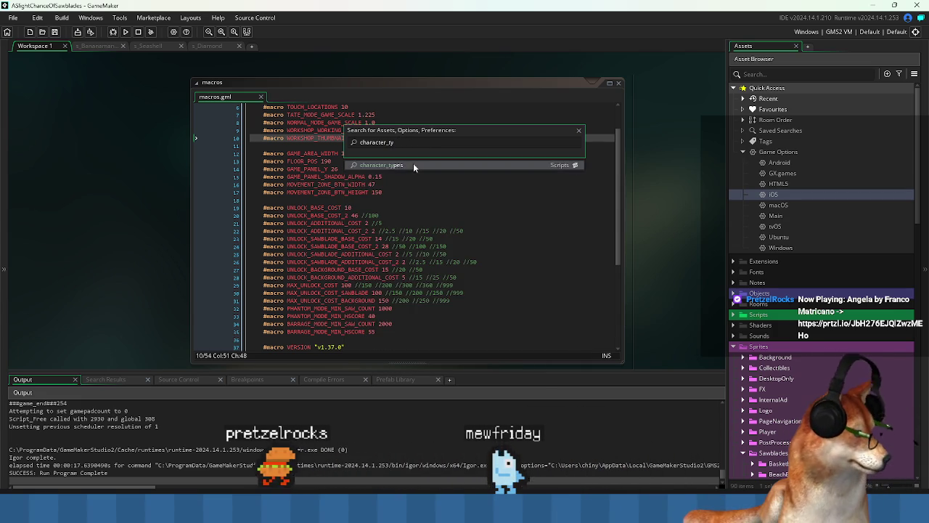
{"action": "left_click", "coordinate": [414, 162]}
- Inspect the CHARACTERS enum entries, from DAVE through MR_GLITCH to TOTAL
{"action": "left_click", "coordinate": [378, 199]}
{"action": "scroll", "coordinate": [378, 199], "scroll_direction": "down", "scroll_amount": 3}
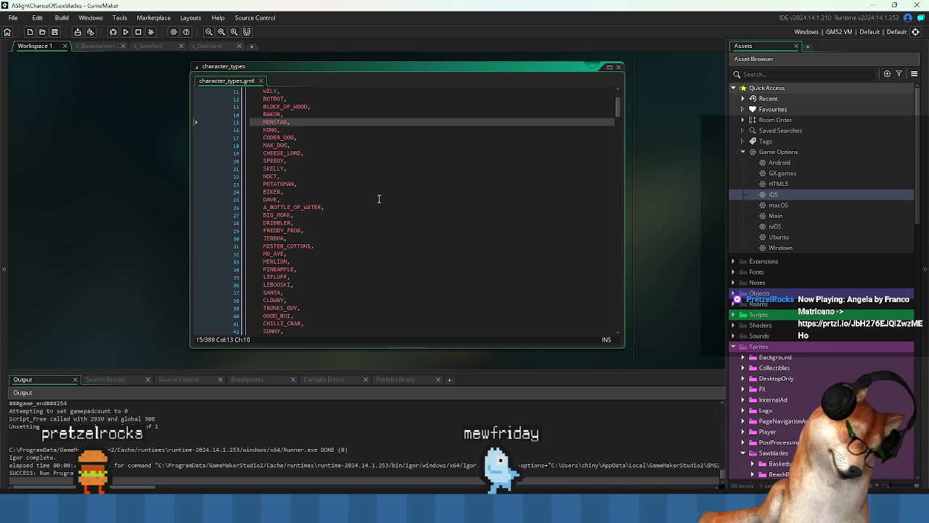
{"action": "left_click", "coordinate": [392, 199]}
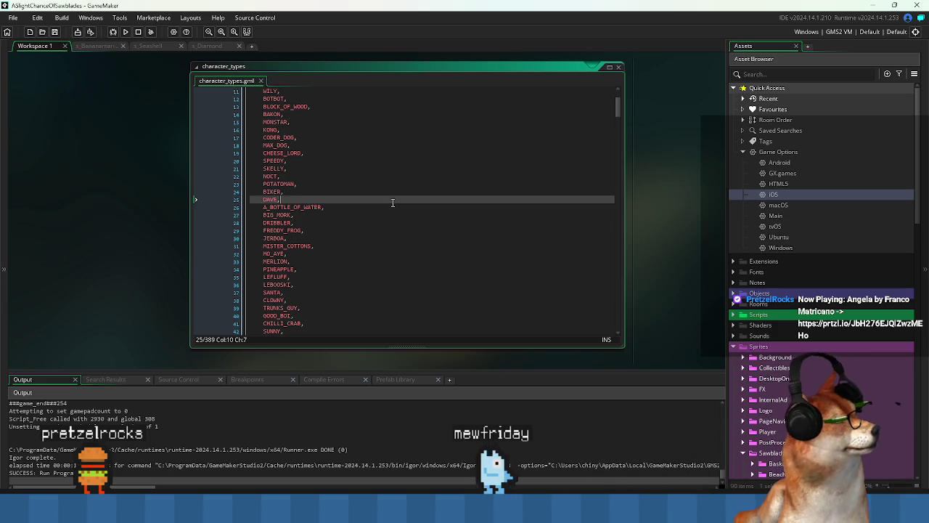
{"action": "scroll", "coordinate": [397, 206], "scroll_direction": "down", "scroll_amount": 6}
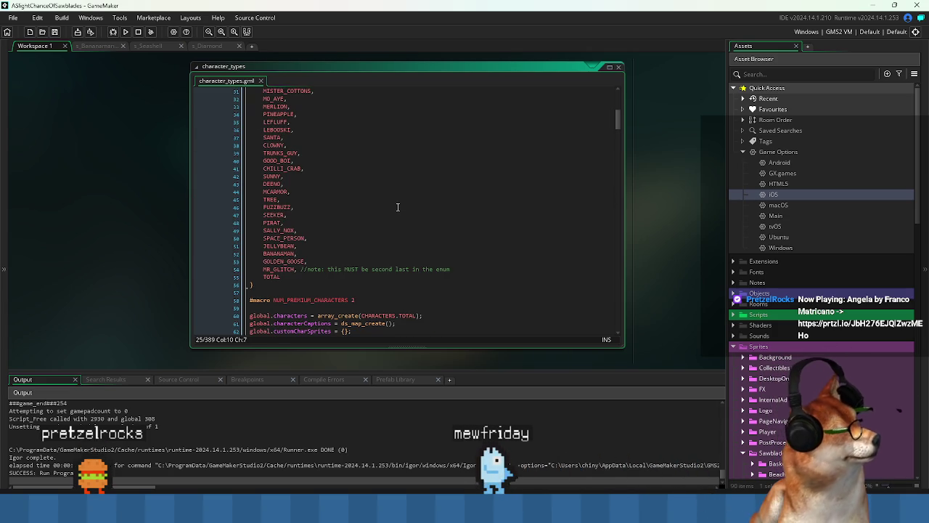
{"action": "left_click", "coordinate": [317, 276]}
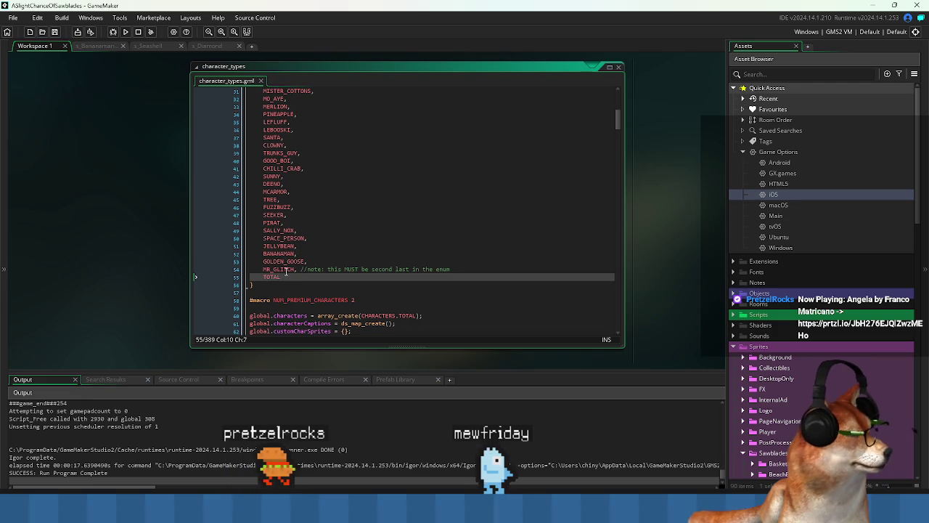
{"action": "left_click", "coordinate": [286, 270]}
{"action": "scroll", "coordinate": [305, 247], "scroll_direction": "up", "scroll_amount": 10}
{"action": "mouse_move", "coordinate": [263, 108]}
{"action": "left_mouse_down"}
{"action": "mouse_move", "coordinate": [276, 120]}
{"action": "mouse_move", "coordinate": [282, 183]}
{"action": "left_mouse_up"}
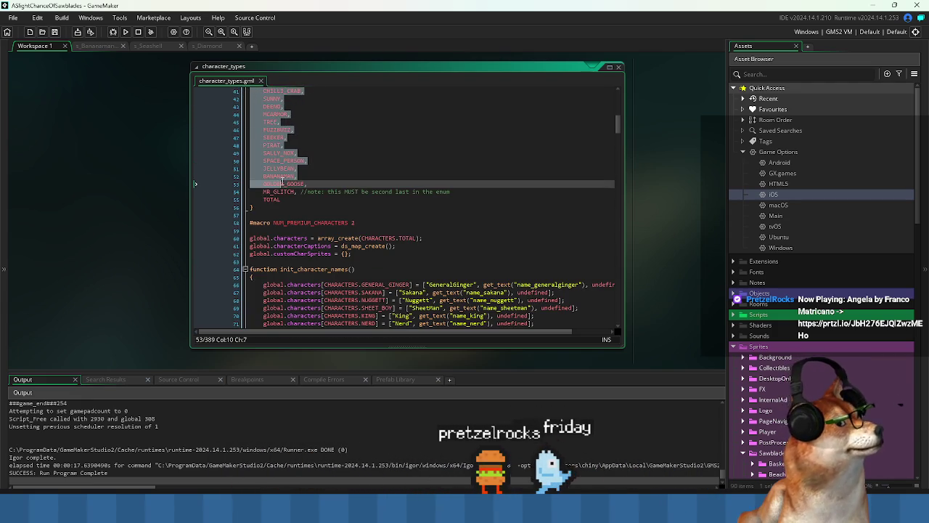
{"action": "double_click", "coordinate": [285, 192]}
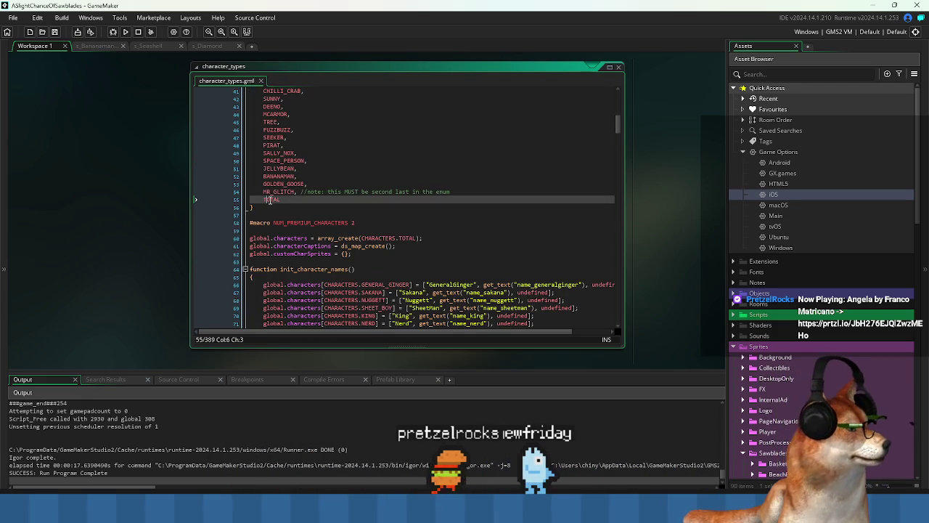
- Insert show_message(CHARACTERS.TOTAL) below the NUM_PREMIUM_CHARACTERS macro and run the game
{"action": "triple_click", "coordinate": [406, 246]}
{"action": "key", "text": "Up"}
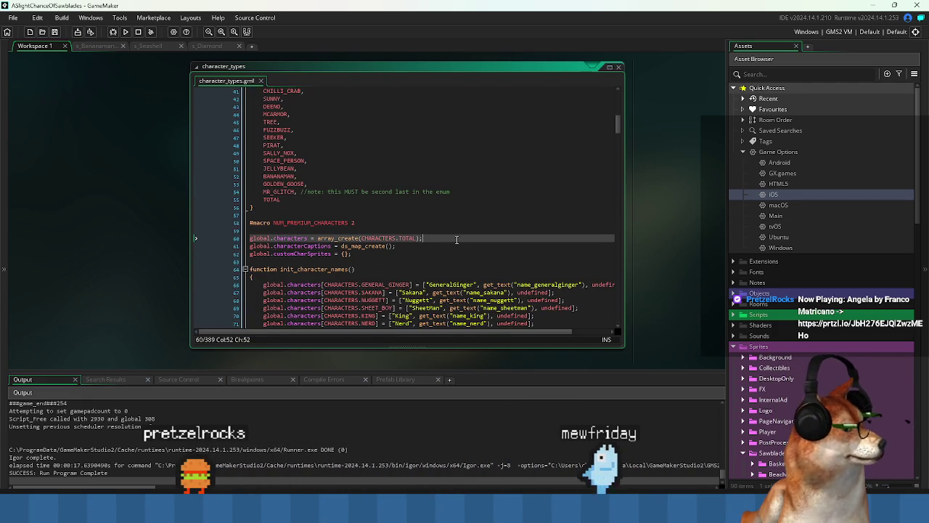
{"action": "key", "text": "Up"}
{"action": "key", "text": "Up"}
{"action": "key", "text": "Return"}
{"action": "key", "text": "Return"}
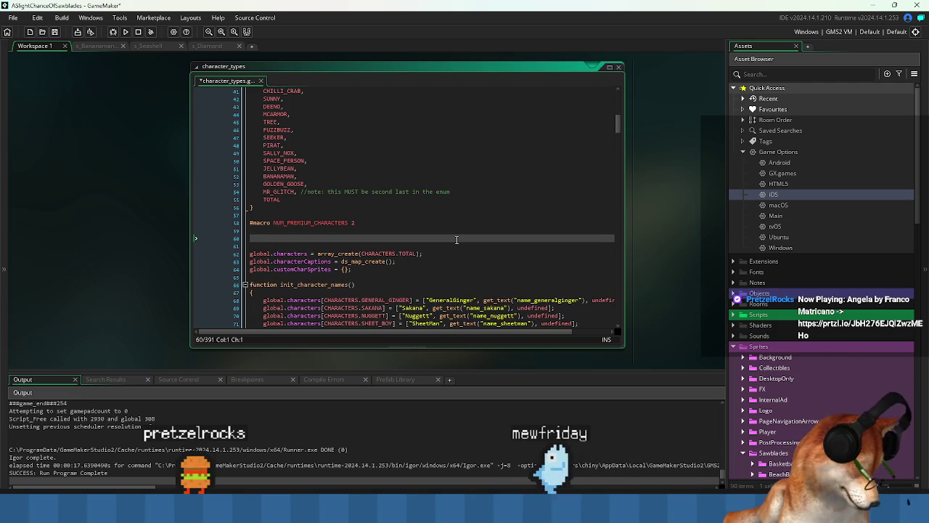
{"action": "type", "text": "show_message("}
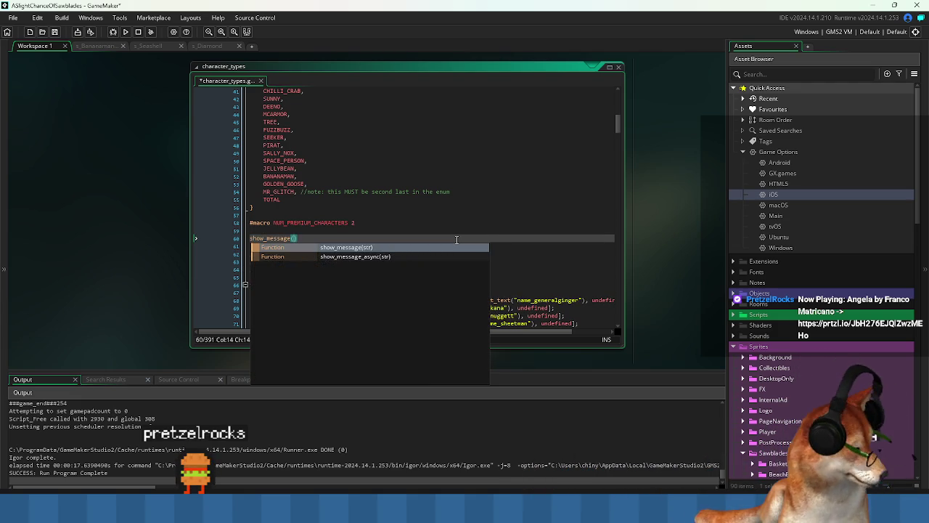
{"action": "key", "text": "Return"}
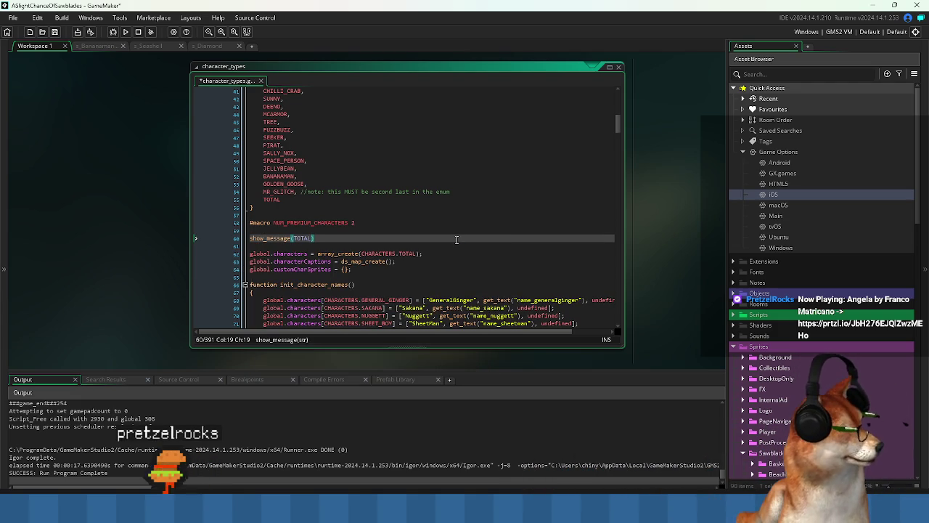
{"action": "key", "text": "Down"}
{"action": "key", "text": "Down"}
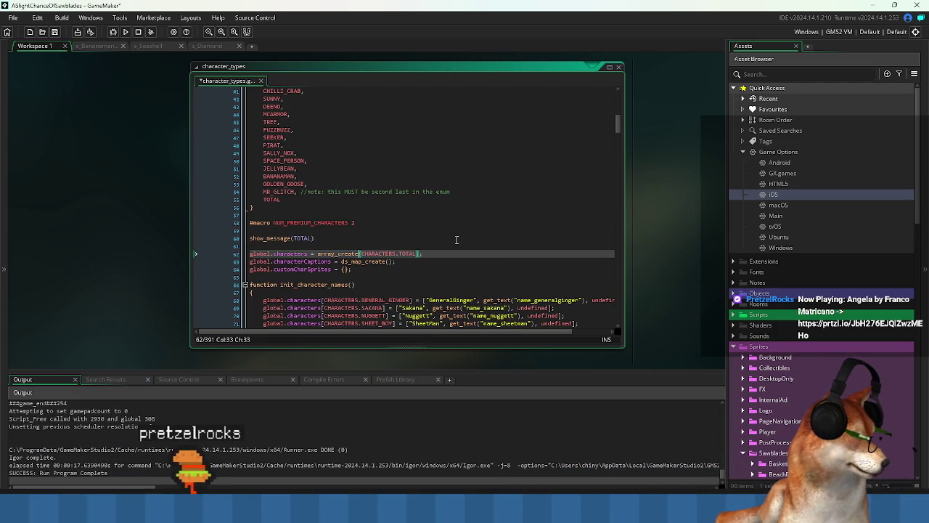
{"action": "key", "text": "Up"}
{"action": "key", "text": "Up"}
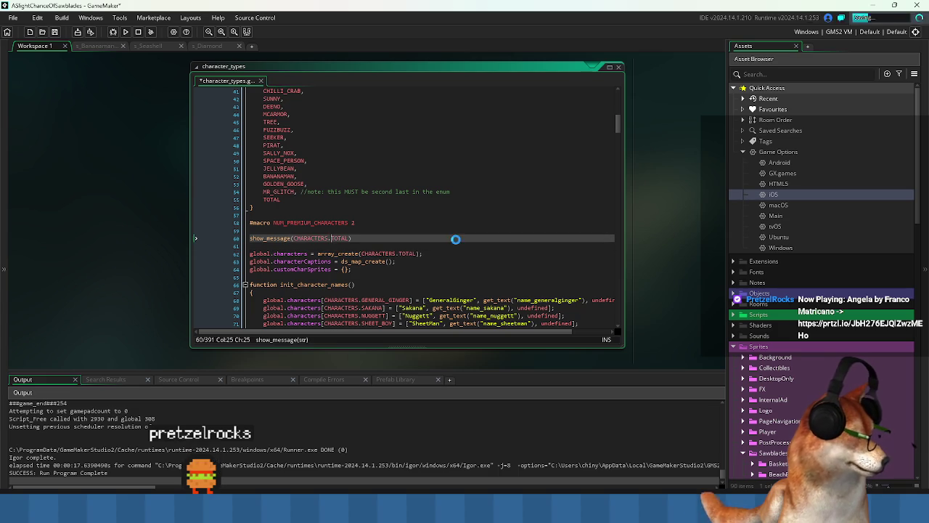
{"action": "key", "text": "F5"}
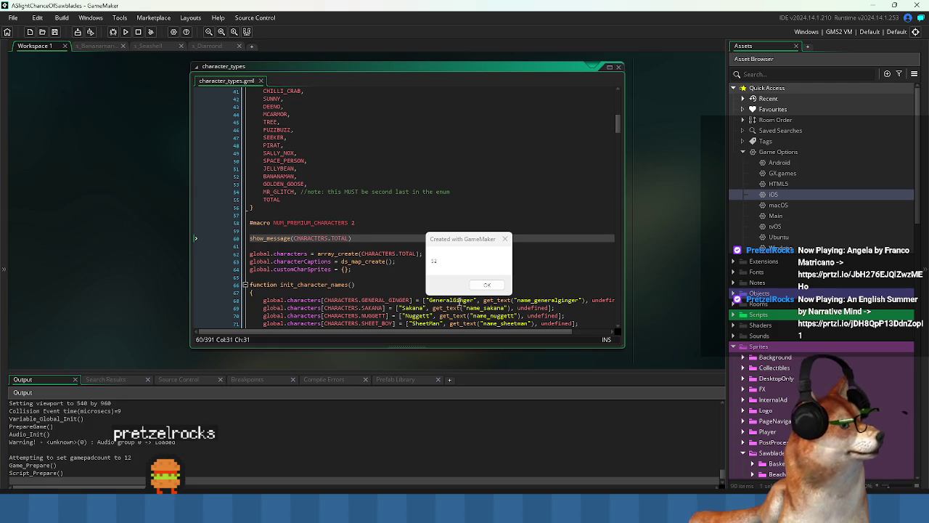
- Dismiss the game's message reporting 12 characters
{"action": "scroll", "coordinate": [345, 206], "scroll_direction": "up", "scroll_amount": 10}
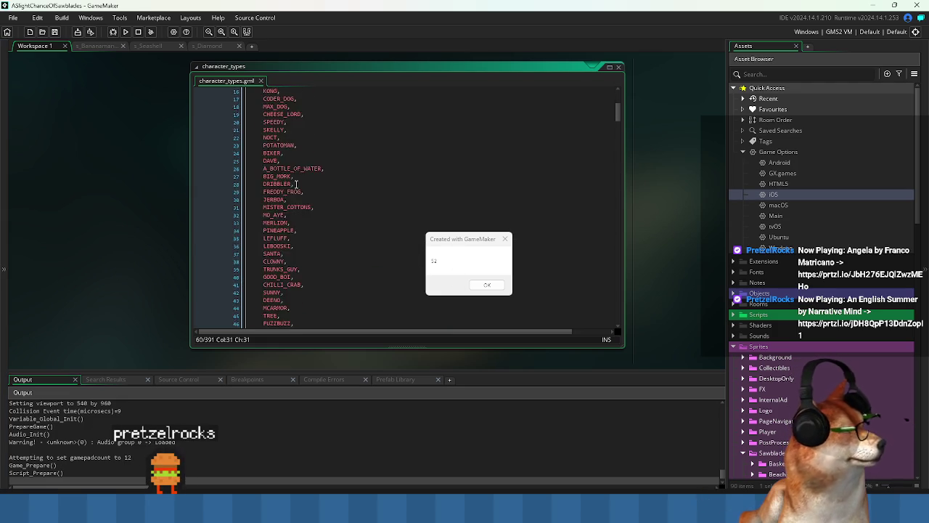
{"action": "scroll", "coordinate": [378, 256], "scroll_direction": "down", "scroll_amount": 9}
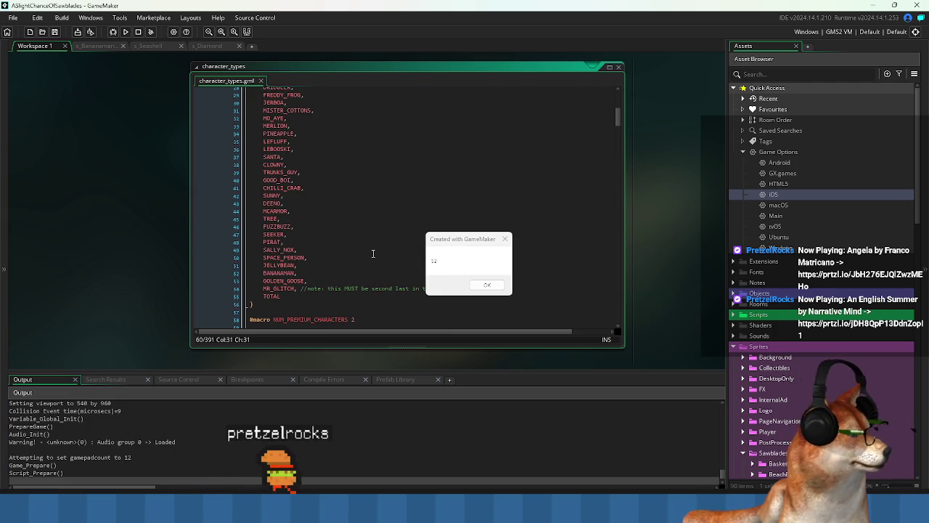
{"action": "left_click", "coordinate": [487, 285]}
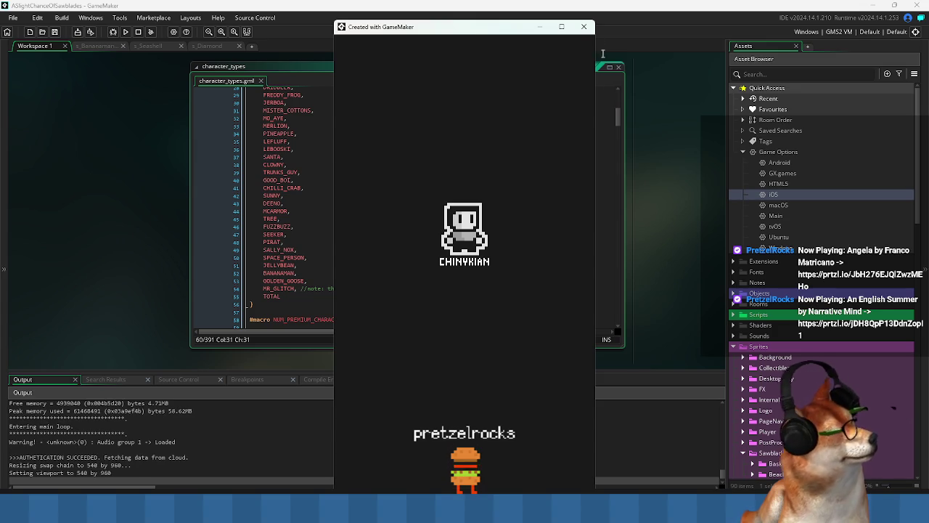
- Delete the show_message debug line, save the script, and switch to the unlock-cost spreadsheet
{"action": "scroll", "coordinate": [340, 311], "scroll_direction": "down", "scroll_amount": 1}
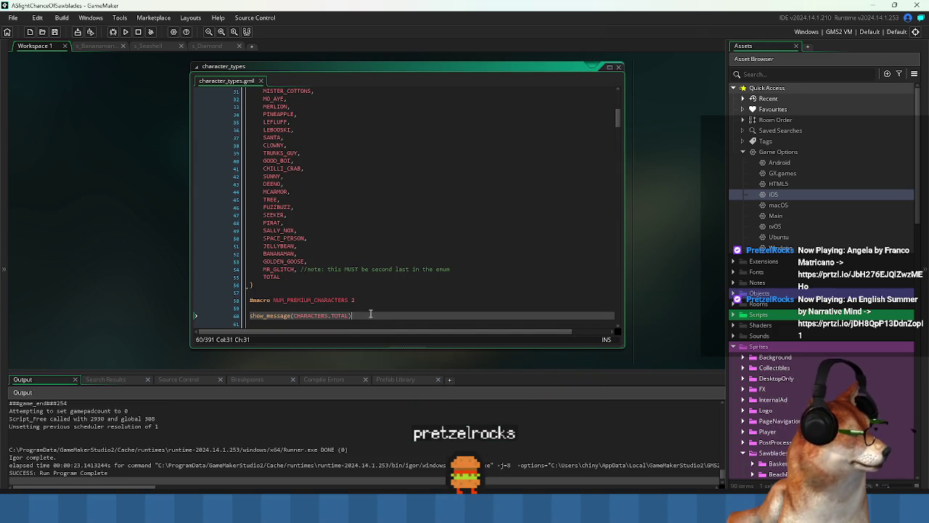
{"action": "scroll", "coordinate": [371, 314], "scroll_direction": "down", "scroll_amount": 3}
{"action": "left_click_drag", "start_coordinate": [353, 258], "coordinate": [339, 251]}
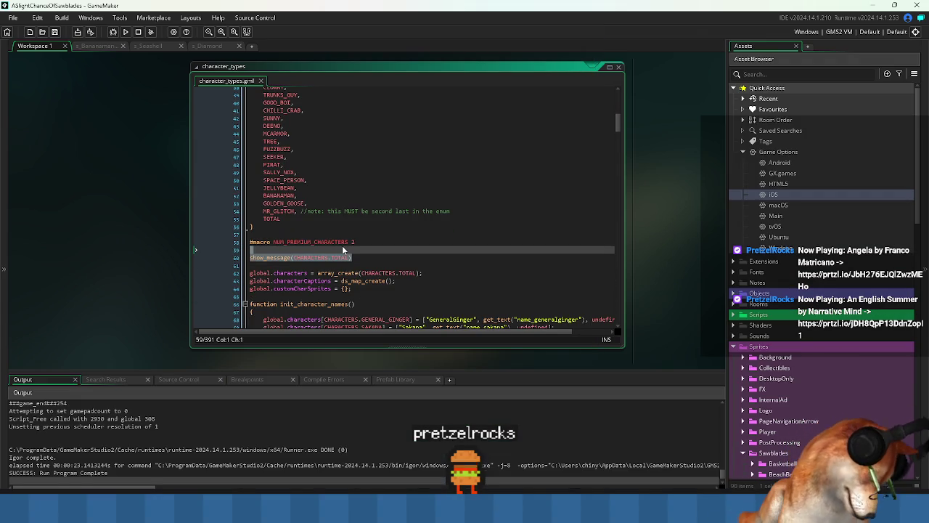
{"action": "key", "text": "Delete"}
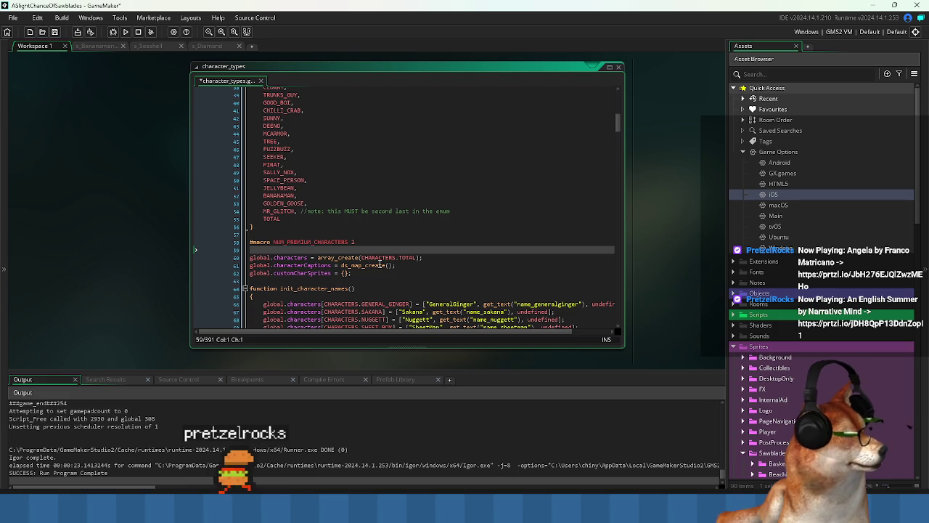
{"action": "key", "text": "ctrl+s"}
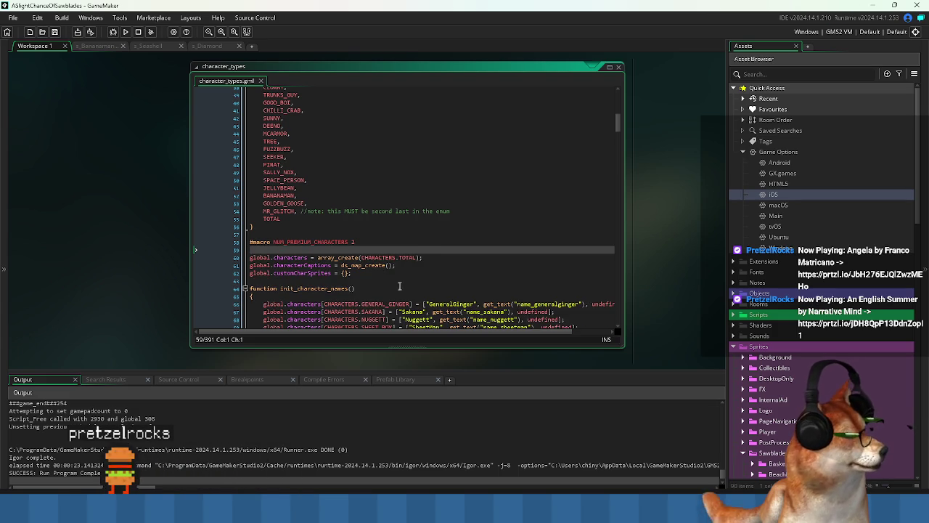
{"action": "left_click", "coordinate": [610, 508]}
{"action": "scroll", "coordinate": [160, 317], "scroll_direction": "down", "scroll_amount": 14}
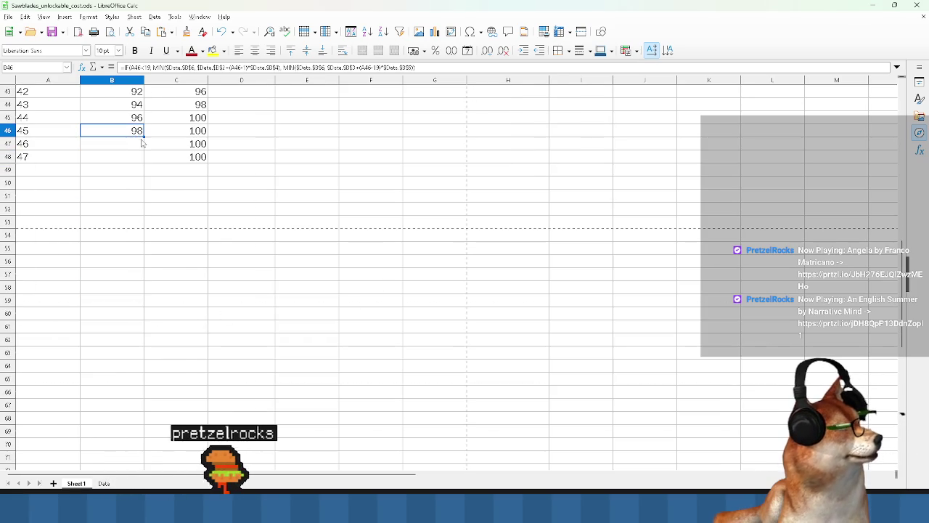
- Extend the Characters costs and unlock numbering down to row 50
{"action": "left_click_drag", "start_coordinate": [143, 137], "coordinate": [140, 184]}
{"action": "left_click", "coordinate": [76, 158]}
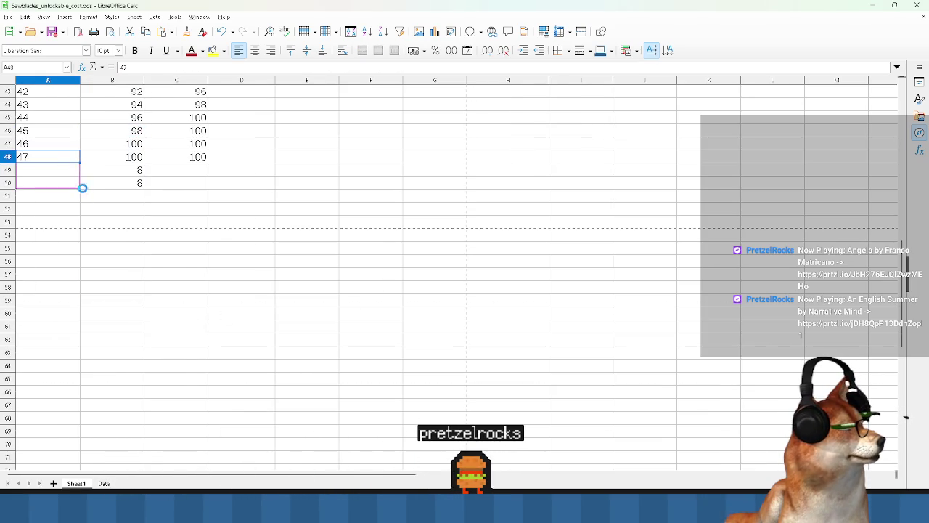
{"action": "scroll", "coordinate": [138, 239], "scroll_direction": "up", "scroll_amount": 4}
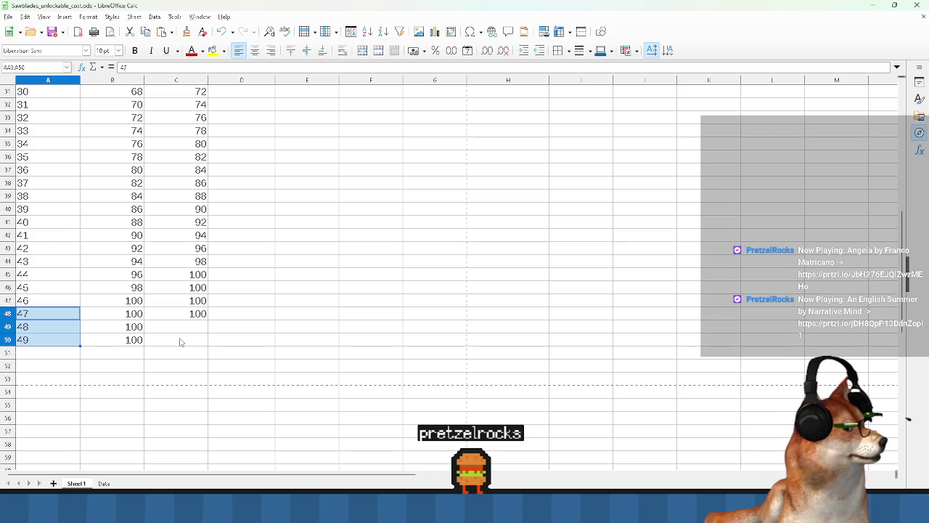
{"action": "left_click", "coordinate": [180, 340]}
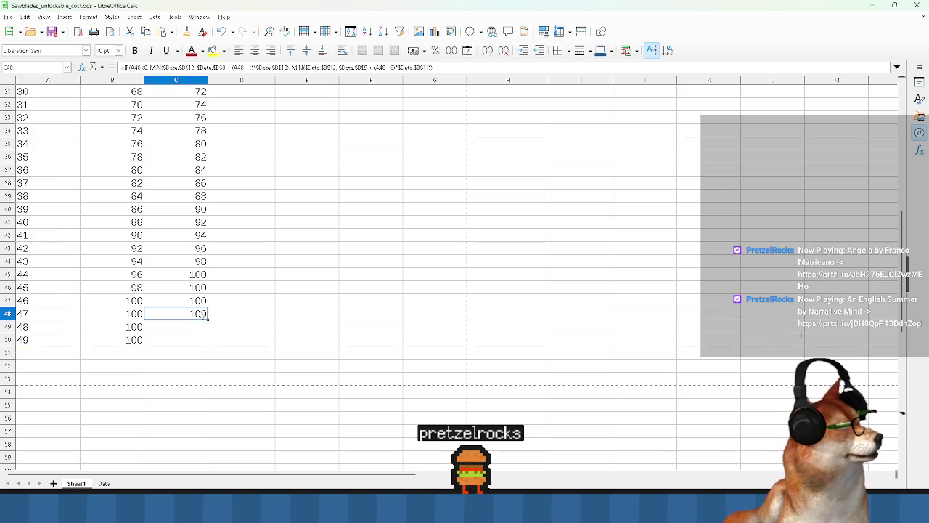
{"action": "mouse_move", "coordinate": [207, 322]}
{"action": "left_mouse_down"}
{"action": "mouse_move", "coordinate": [207, 338]}
{"action": "mouse_move", "coordinate": [207, 324]}
{"action": "left_mouse_up"}
- Check the updated totals, then bring the GameMaker project back to the front
{"action": "scroll", "coordinate": [276, 341], "scroll_direction": "up", "scroll_amount": 10}
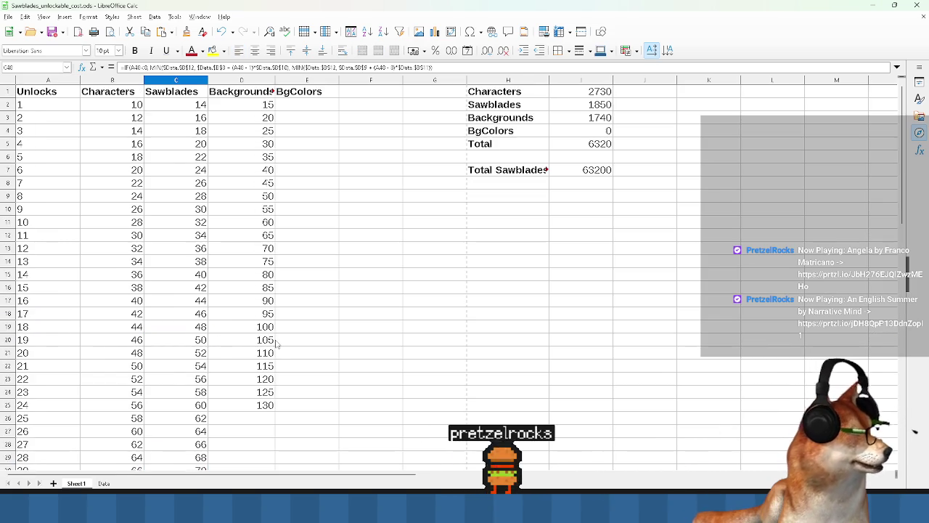
{"action": "scroll", "coordinate": [280, 340], "scroll_direction": "down", "scroll_amount": 10}
{"action": "scroll", "coordinate": [283, 340], "scroll_direction": "up", "scroll_amount": 10}
{"action": "scroll", "coordinate": [285, 335], "scroll_direction": "down", "scroll_amount": 7}
{"action": "scroll", "coordinate": [285, 335], "scroll_direction": "down", "scroll_amount": 3}
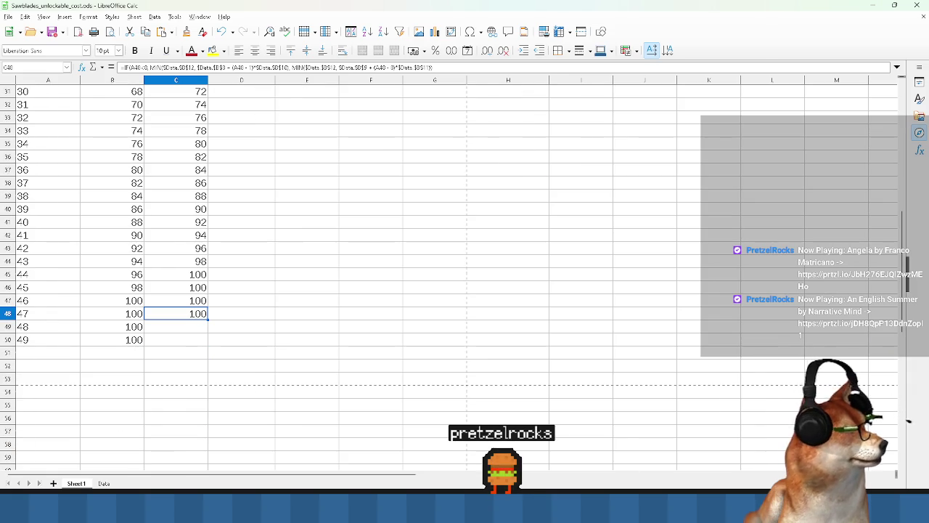
{"action": "mouse_move", "coordinate": [551, 509]}
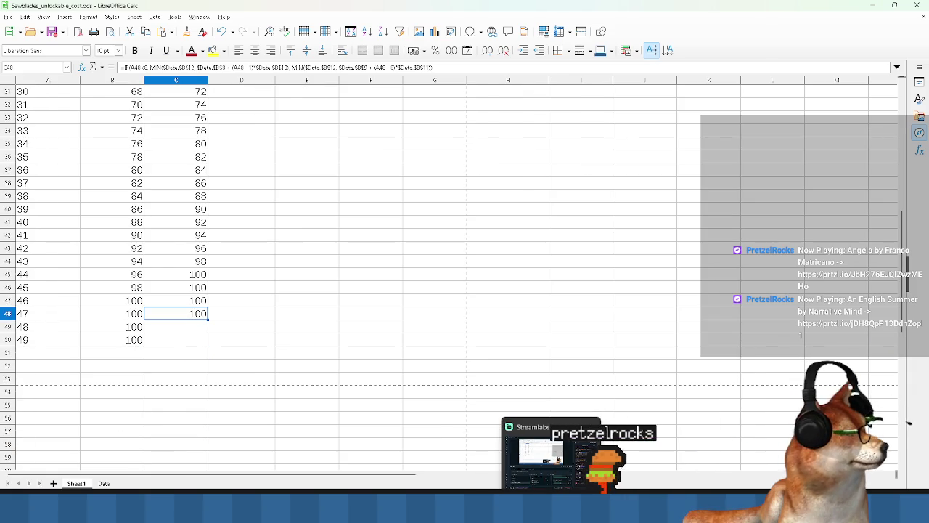
{"action": "mouse_move", "coordinate": [465, 509]}
{"action": "left_click", "coordinate": [396, 462]}
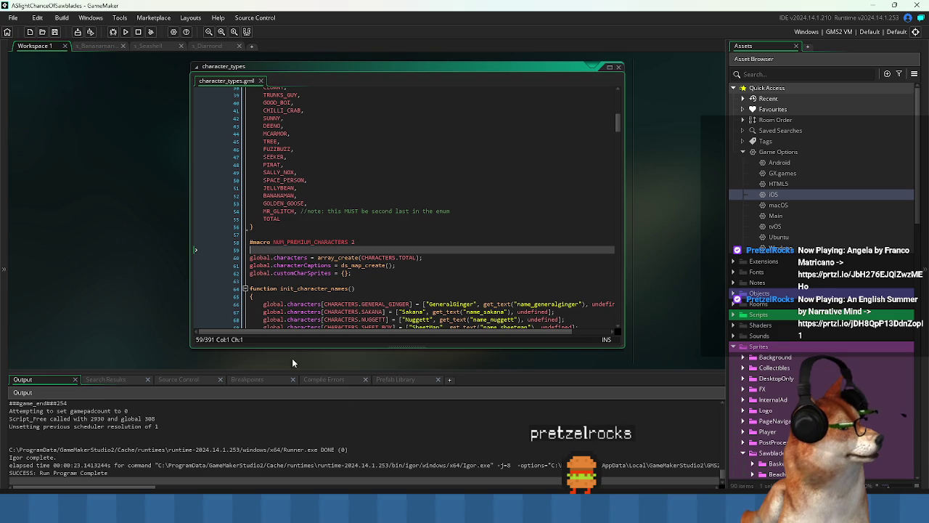
- Open the sawblade_types script and go to the end of its sawblade enum
{"action": "left_click", "coordinate": [393, 164]}
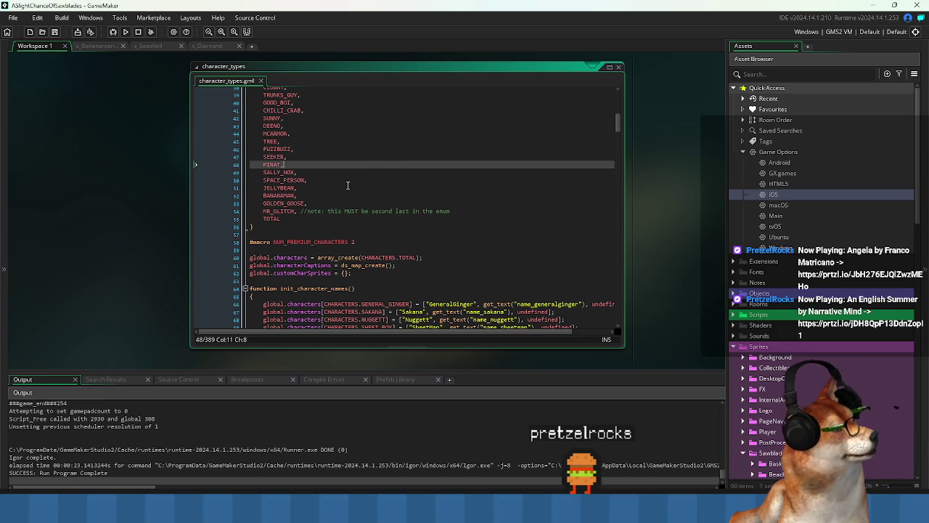
{"action": "key", "text": "ctrl+Tab"}
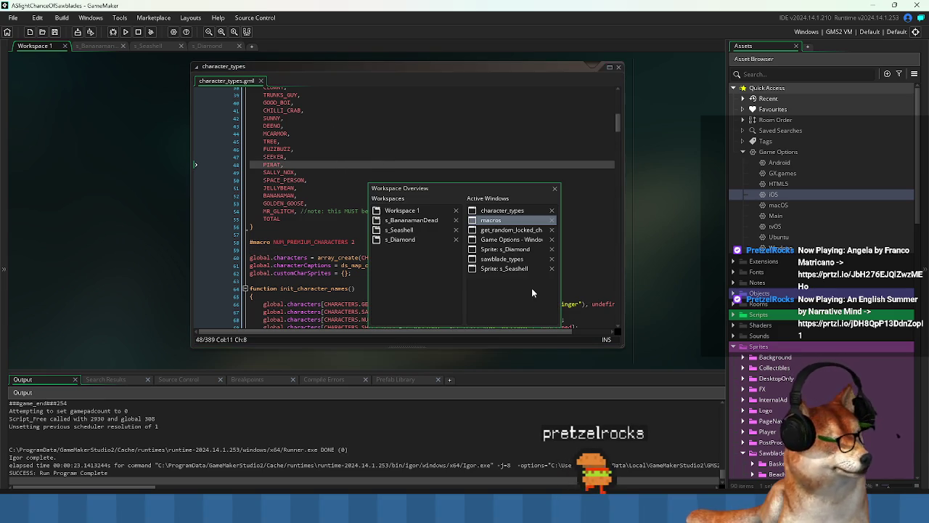
{"action": "left_click", "coordinate": [517, 261]}
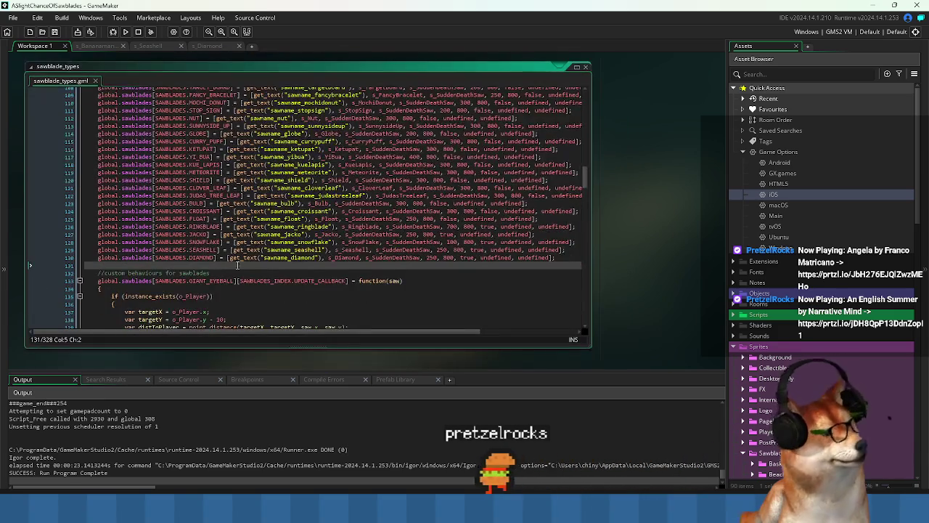
{"action": "scroll", "coordinate": [225, 289], "scroll_direction": "up", "scroll_amount": 20}
{"action": "left_click", "coordinate": [431, 241]}
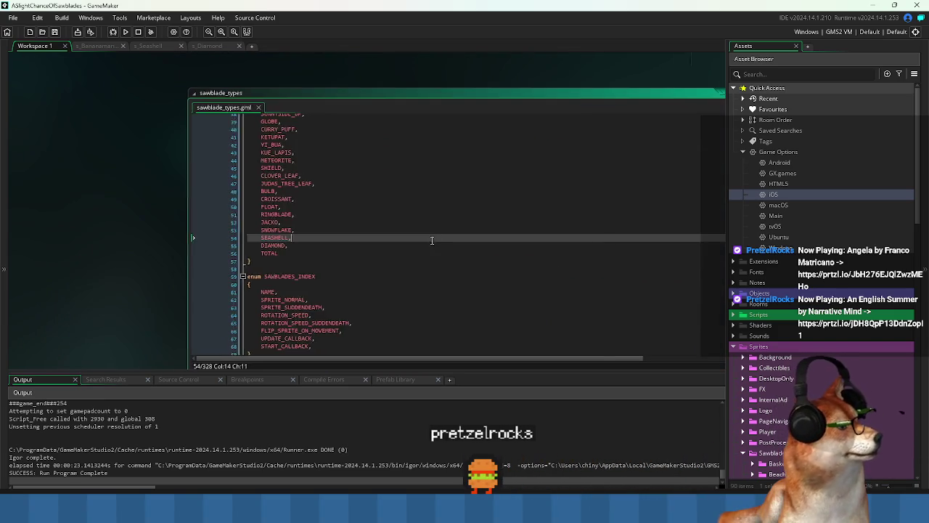
{"action": "scroll", "coordinate": [315, 243], "scroll_direction": "down", "scroll_amount": 5}
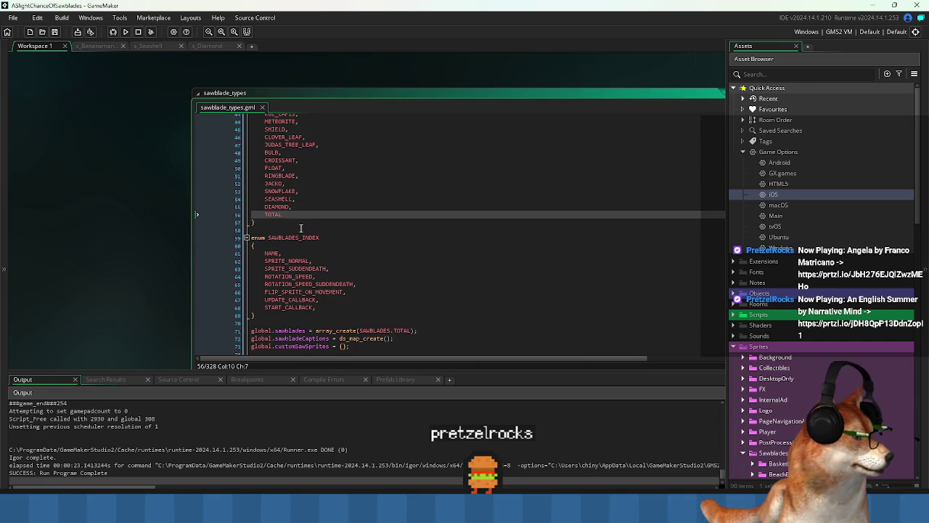
{"action": "left_click", "coordinate": [305, 224]}
- Add a show_message(SAWBLADES.TOTAL) line below the sawblade enum
{"action": "key", "text": "Return"}
{"action": "key", "text": "Return"}
{"action": "type", "text": "show"}
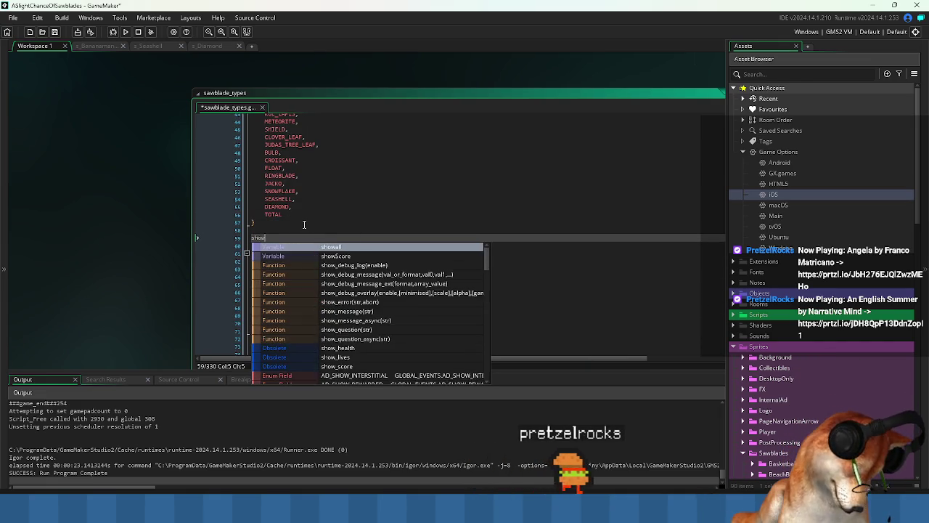
{"action": "type", "text": "_message"}
{"action": "key", "text": "Return"}
{"action": "key", "text": "ctrl+s"}
{"action": "key", "text": "Up"}
{"action": "key", "text": "Up"}
{"action": "key", "text": "Up"}
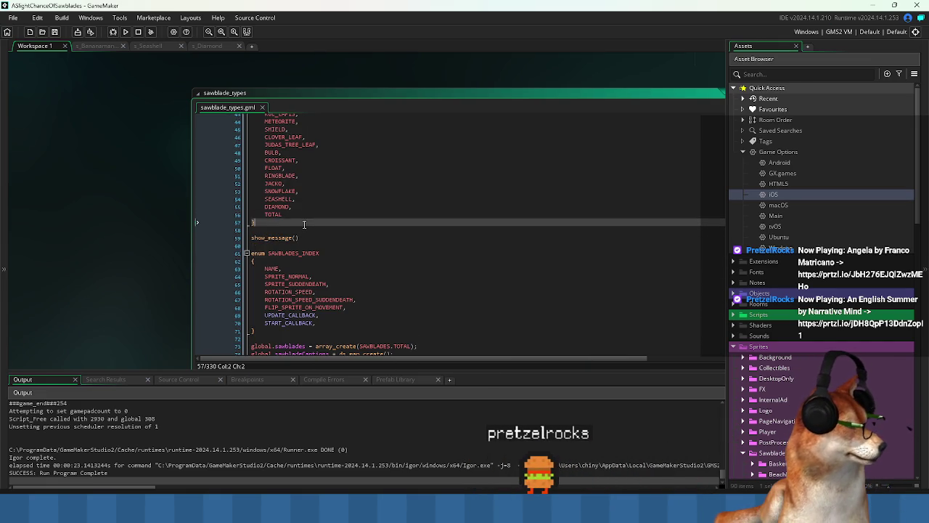
{"action": "key", "text": "Down"}
{"action": "key", "text": "Down"}
{"action": "key", "text": "Down"}
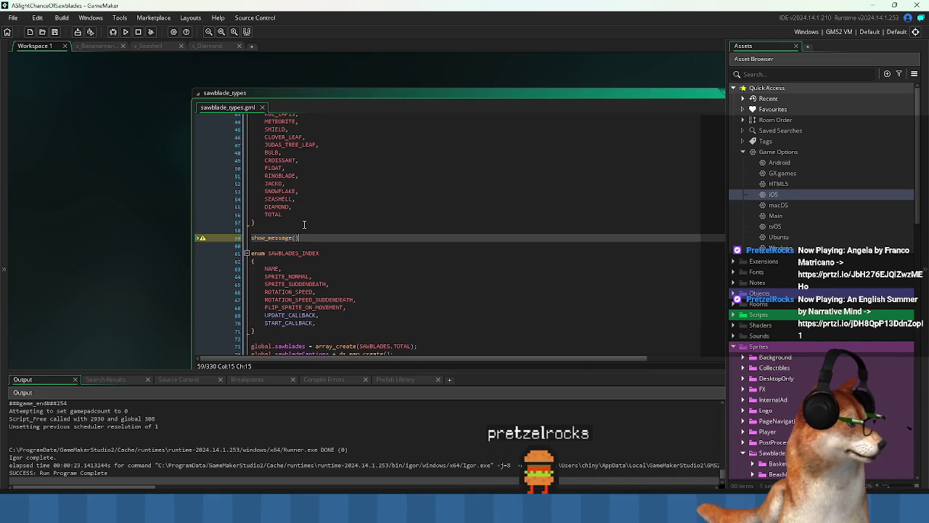
{"action": "type", "text": "SAWBL"}
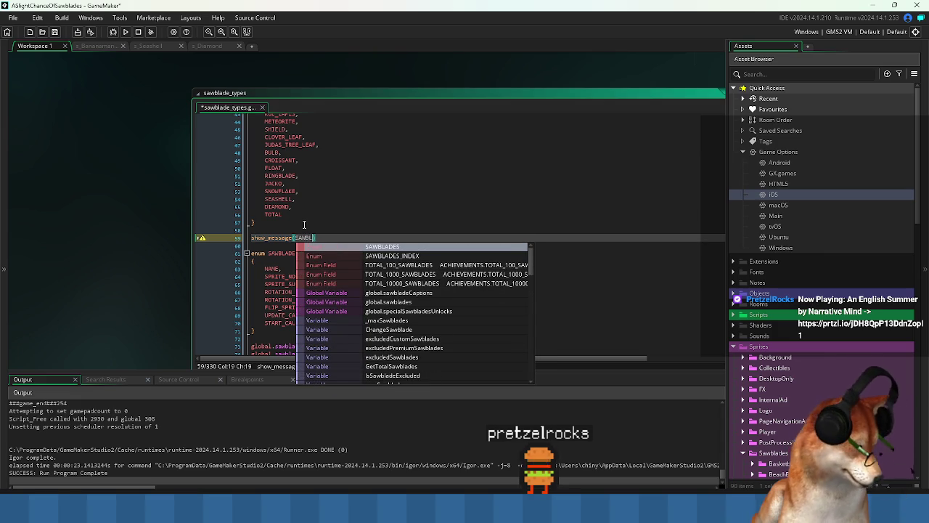
{"action": "key", "text": "Return"}
{"action": "type", "text": "TOTAL"}
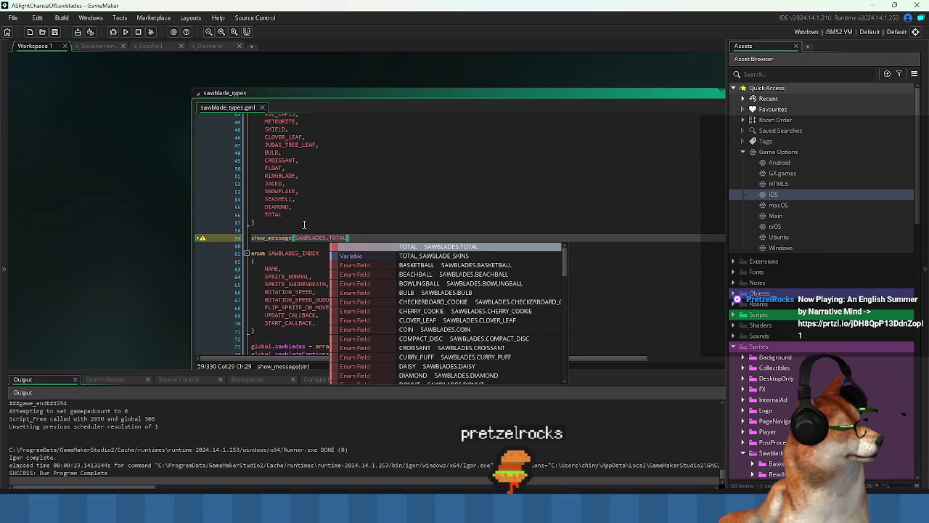
- Run the game and dismiss the message reporting 53 sawblades
{"action": "left_click", "coordinate": [127, 33]}
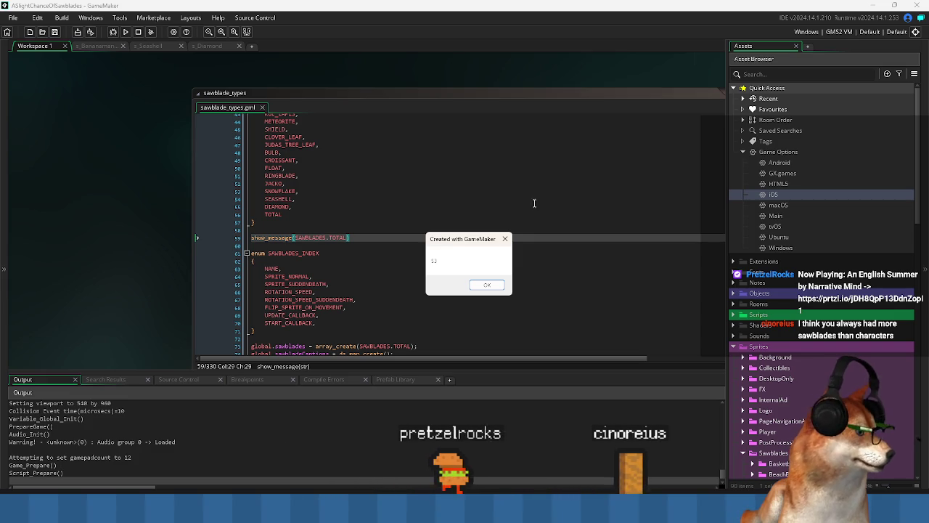
{"action": "left_click_drag", "start_coordinate": [453, 221], "coordinate": [450, 217]}
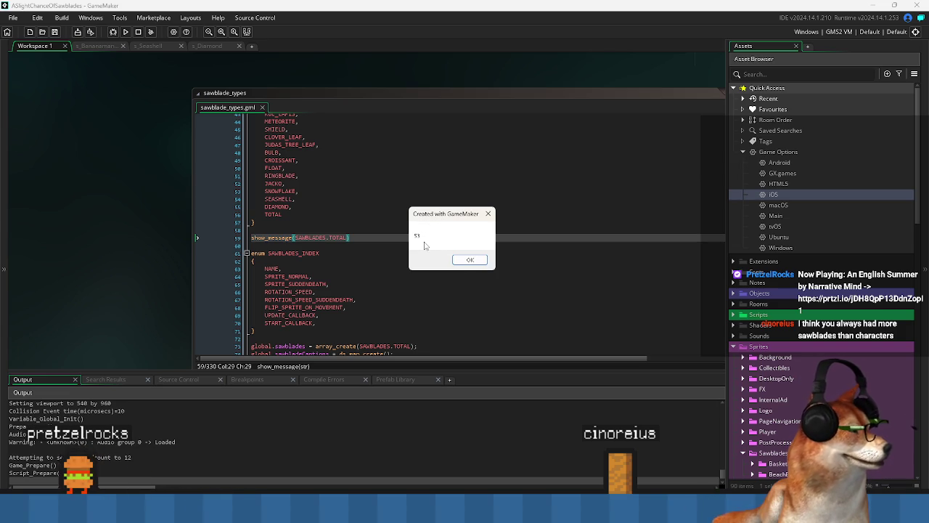
{"action": "left_click", "coordinate": [470, 259]}
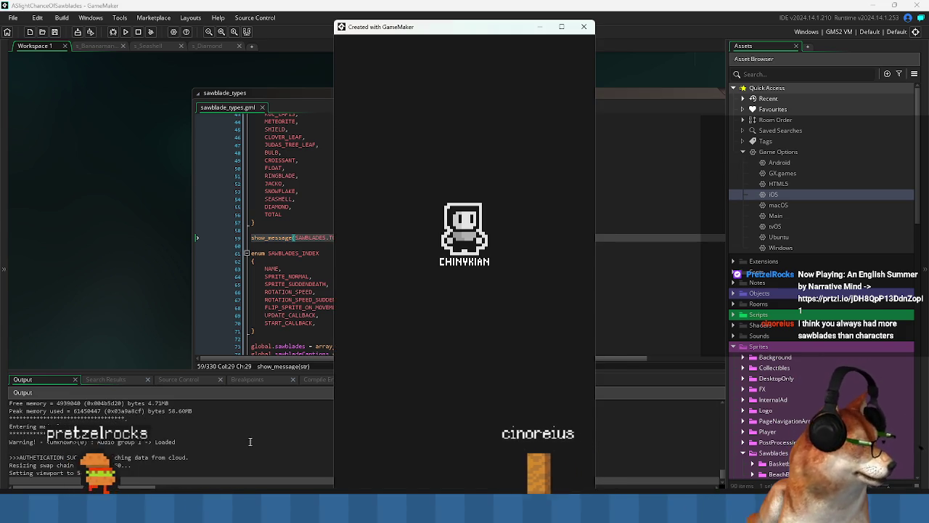
- Delete the show_message debug line and switch to the unlock-cost spreadsheet
{"action": "left_click", "coordinate": [590, 26]}
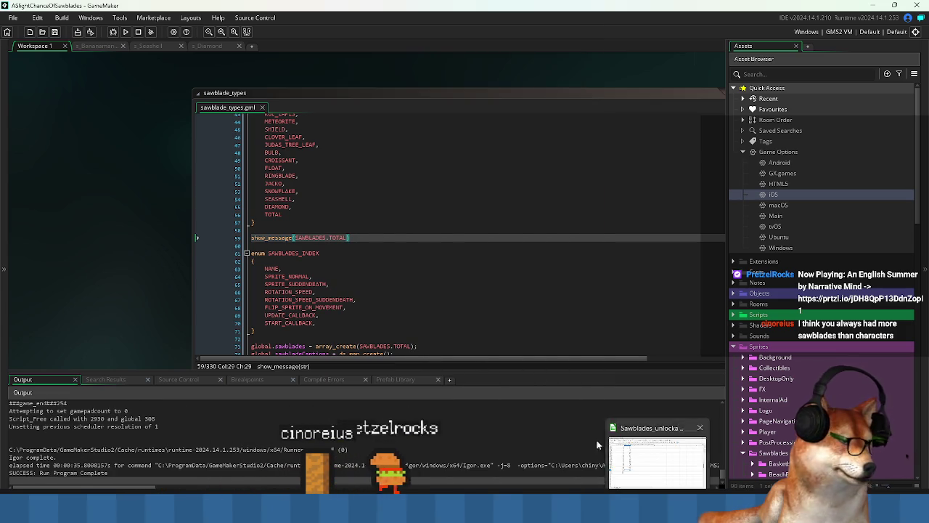
{"action": "left_click", "coordinate": [302, 246]}
{"action": "left_click_drag", "start_coordinate": [302, 246], "coordinate": [304, 224]}
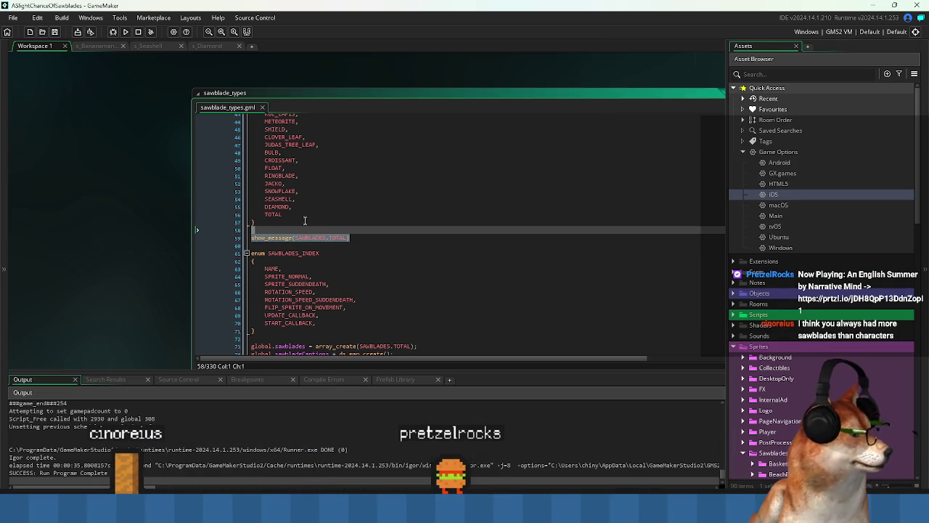
{"action": "key", "text": "Delete"}
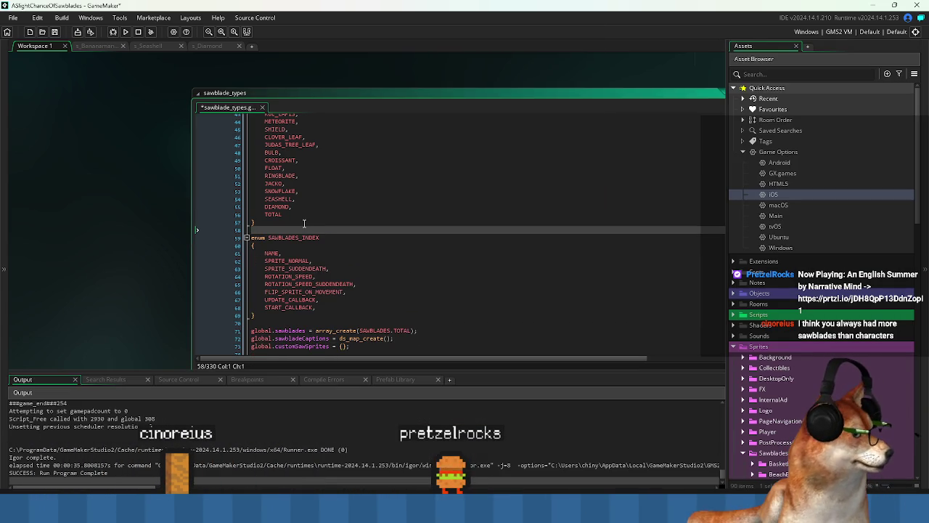
{"action": "key", "text": "alt+Tab"}
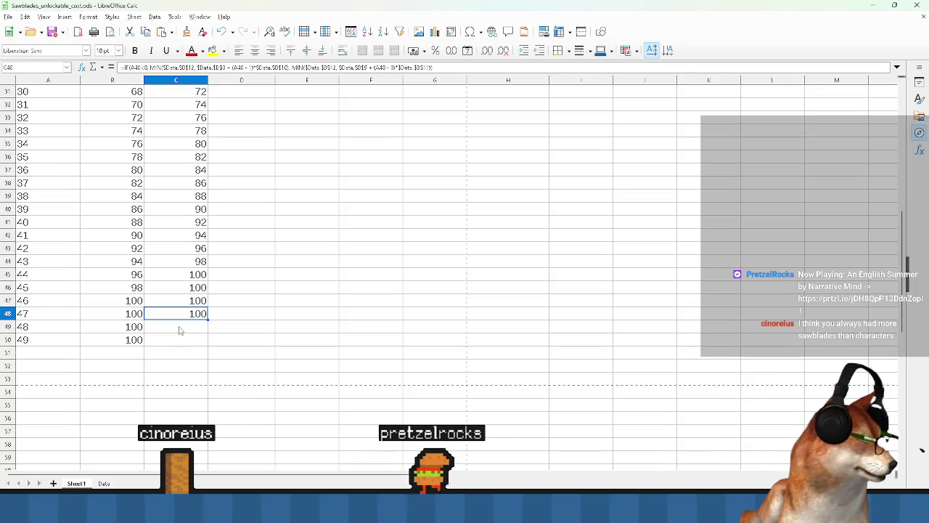
- Extend the Unlocks numbering to 52 and fill Sawblades costs of 100 down to row 53
{"action": "left_click", "coordinate": [54, 341]}
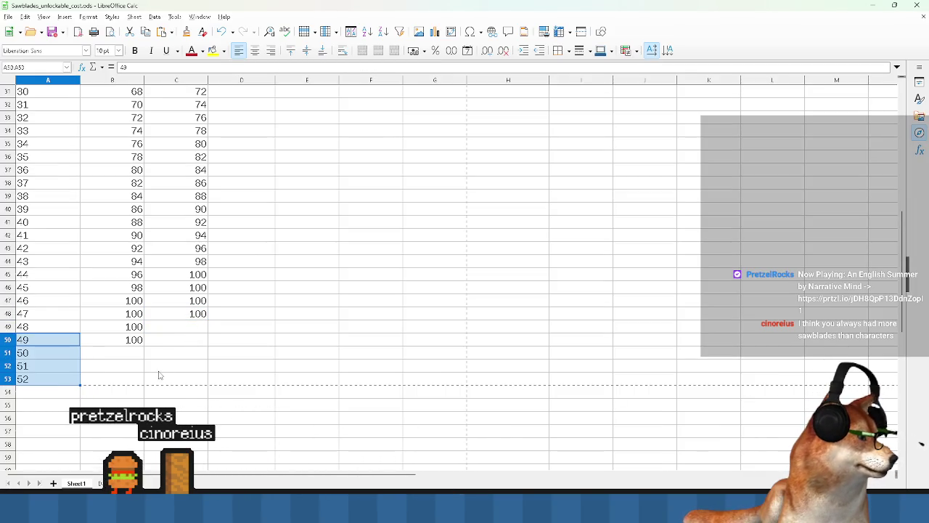
{"action": "left_click", "coordinate": [177, 352]}
{"action": "left_click_drag", "start_coordinate": [208, 323], "coordinate": [208, 379]}
{"action": "left_click", "coordinate": [224, 419]}
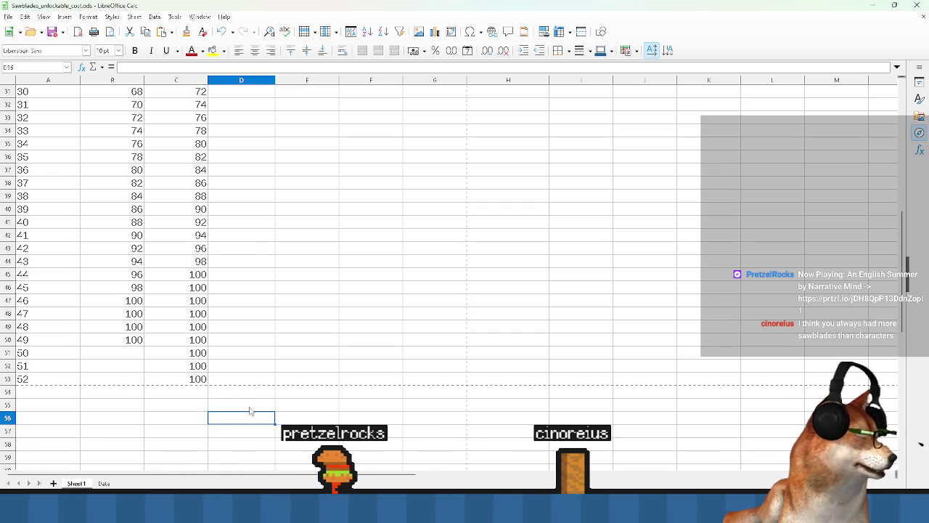
{"action": "scroll", "coordinate": [242, 403], "scroll_direction": "up", "scroll_amount": 7}
{"action": "scroll", "coordinate": [241, 402], "scroll_direction": "down", "scroll_amount": 7}
{"action": "scroll", "coordinate": [238, 392], "scroll_direction": "up", "scroll_amount": 10}
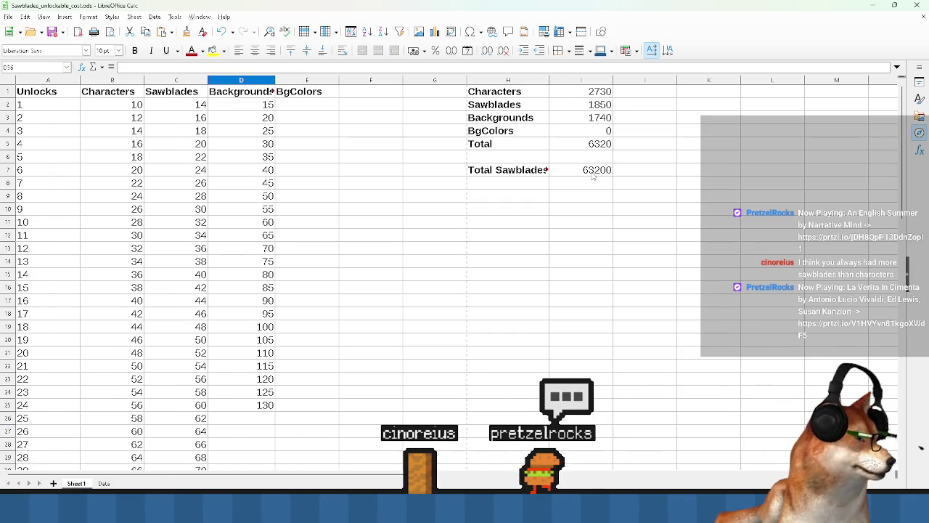
{"action": "scroll", "coordinate": [276, 290], "scroll_direction": "down", "scroll_amount": 3}
{"action": "left_click", "coordinate": [253, 300]}
{"action": "scroll", "coordinate": [268, 299], "scroll_direction": "up", "scroll_amount": 3}
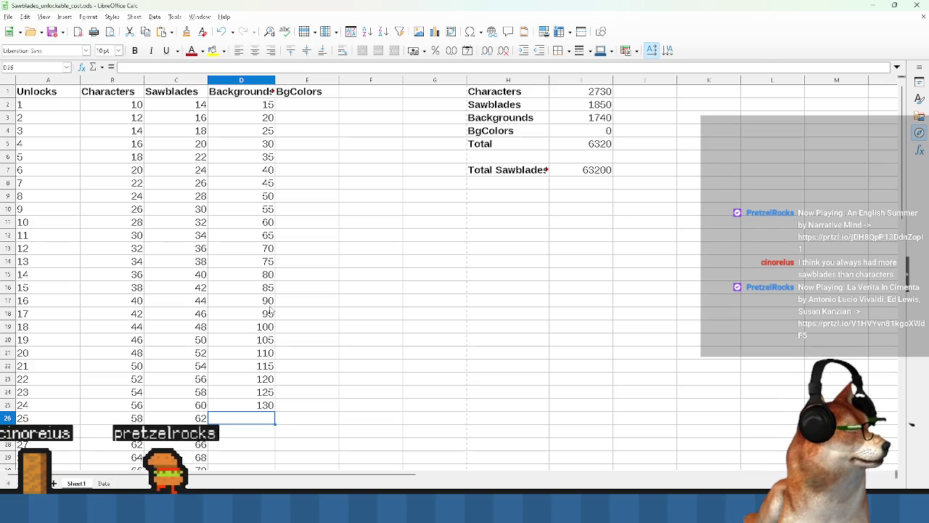
{"action": "scroll", "coordinate": [269, 310], "scroll_direction": "down", "scroll_amount": 2}
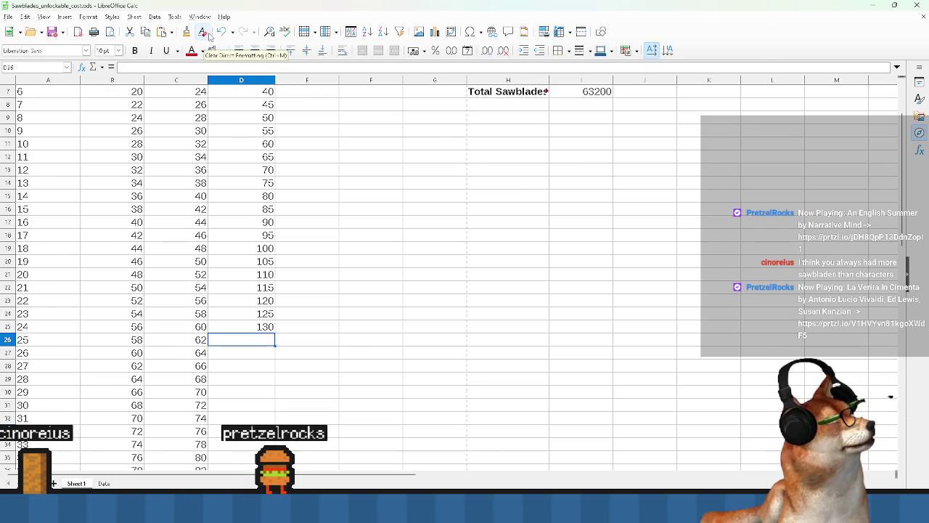
- Resize and recentre the spreadsheet window, review it, then return to the GameMaker code
{"action": "left_click_drag", "start_coordinate": [214, 9], "coordinate": [122, 27]}
{"action": "mouse_move", "coordinate": [22, 30]}
{"action": "left_mouse_down"}
{"action": "mouse_move", "coordinate": [276, 139]}
{"action": "mouse_move", "coordinate": [164, 85]}
{"action": "left_mouse_up"}
{"action": "scroll", "coordinate": [443, 312], "scroll_direction": "down", "scroll_amount": 4}
{"action": "scroll", "coordinate": [425, 322], "scroll_direction": "up", "scroll_amount": 6}
{"action": "scroll", "coordinate": [425, 322], "scroll_direction": "down", "scroll_amount": 1}
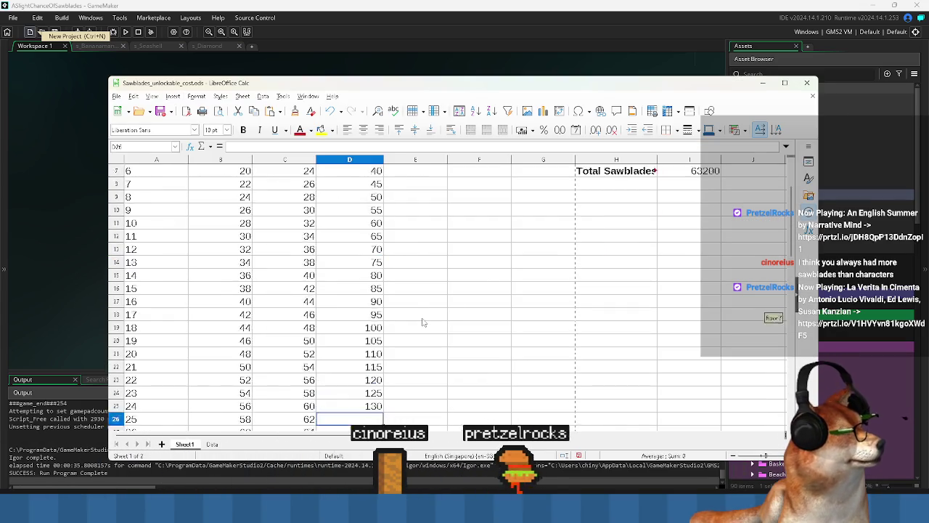
{"action": "scroll", "coordinate": [423, 323], "scroll_direction": "up", "scroll_amount": 1}
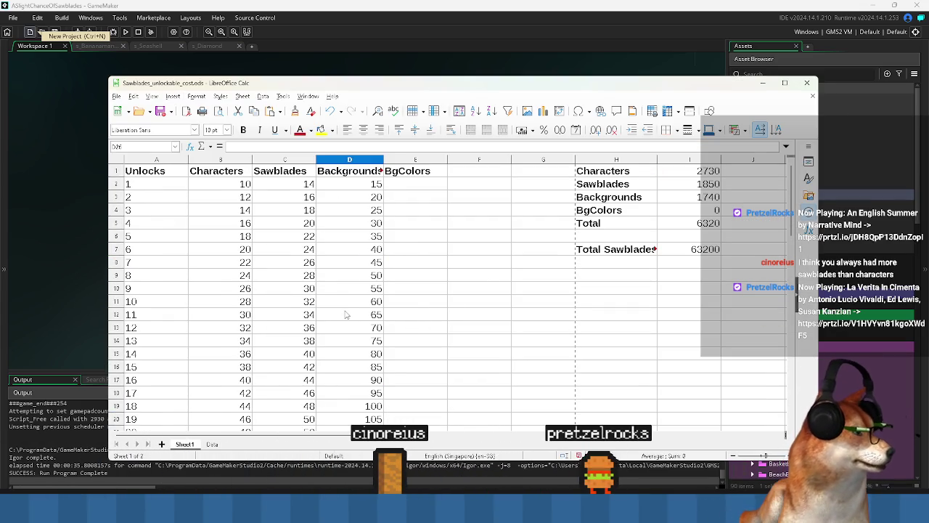
{"action": "scroll", "coordinate": [369, 311], "scroll_direction": "down", "scroll_amount": 9}
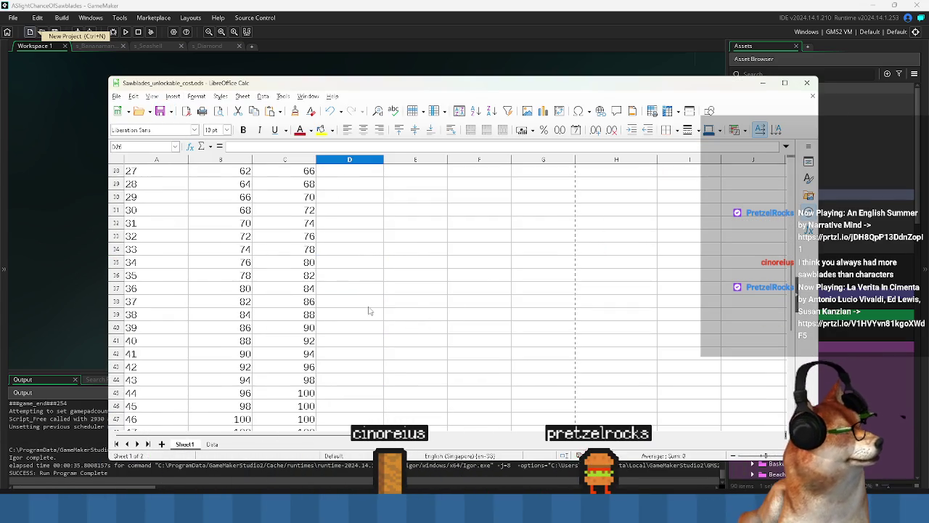
{"action": "scroll", "coordinate": [369, 311], "scroll_direction": "up", "scroll_amount": 12}
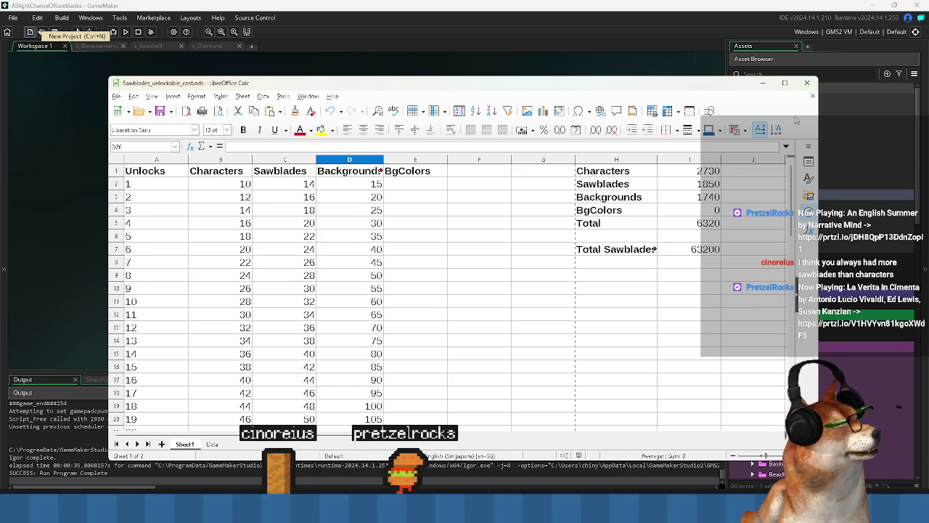
{"action": "key", "text": "alt+Tab"}
{"action": "left_click", "coordinate": [419, 259]}
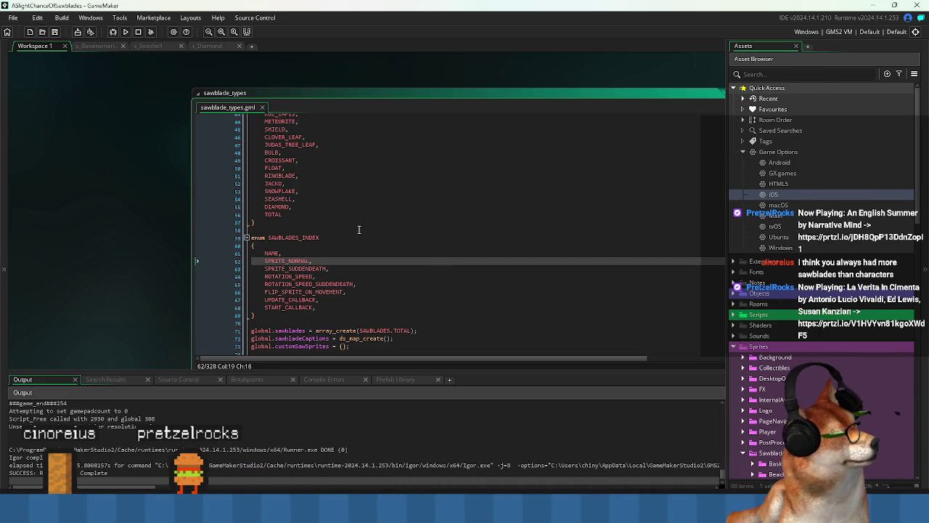
- Review the sawblade_types code, then build and run the game to its main menu
{"action": "left_click", "coordinate": [358, 227]}
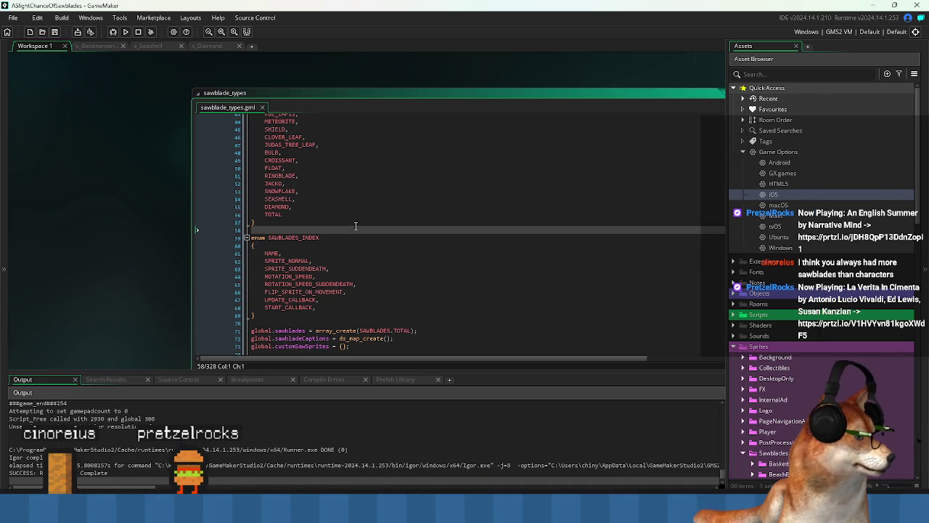
{"action": "scroll", "coordinate": [356, 225], "scroll_direction": "up", "scroll_amount": 15}
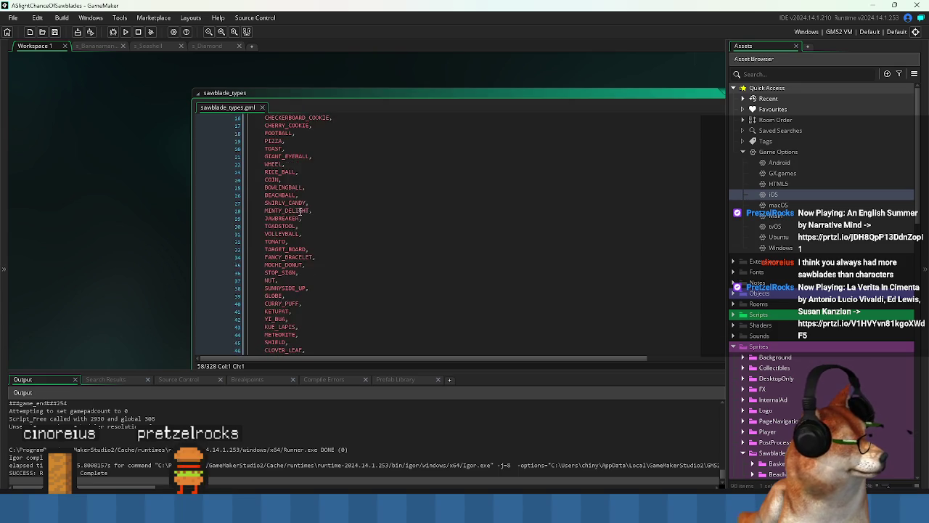
{"action": "scroll", "coordinate": [300, 211], "scroll_direction": "down", "scroll_amount": 6}
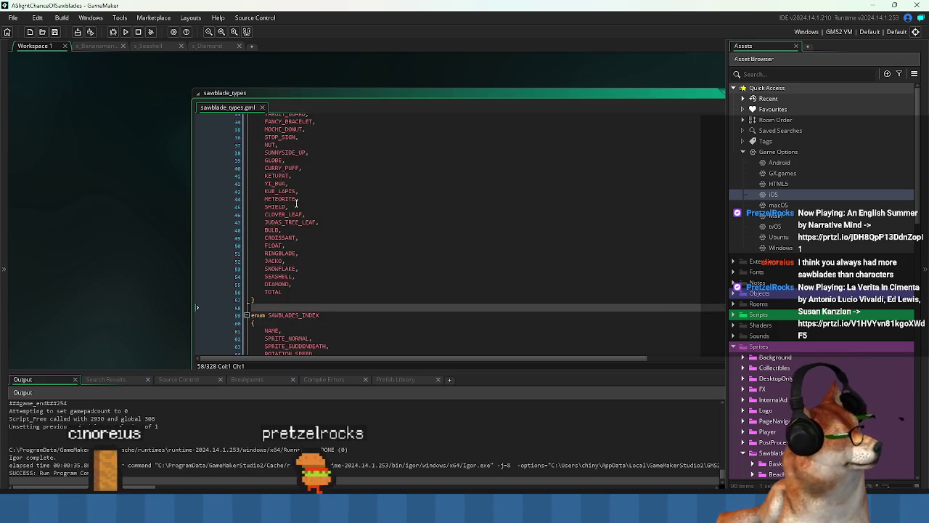
{"action": "scroll", "coordinate": [296, 203], "scroll_direction": "down", "scroll_amount": 4}
{"action": "left_click", "coordinate": [125, 32]}
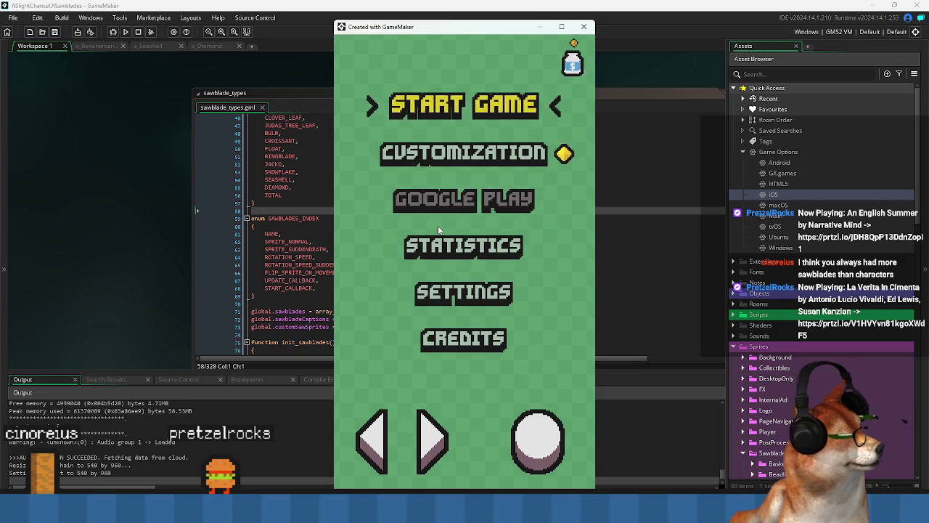
- Page through the in-game character and Sawblades unlock screens
{"action": "key", "text": "Down"}
{"action": "key", "text": "Return"}
{"action": "key", "text": "Left"}
{"action": "key", "text": "Right"}
{"action": "key", "text": "Left"}
{"action": "key", "text": "Right"}
{"action": "key", "text": "Right"}
{"action": "key", "text": "Down"}
{"action": "key", "text": "Up"}
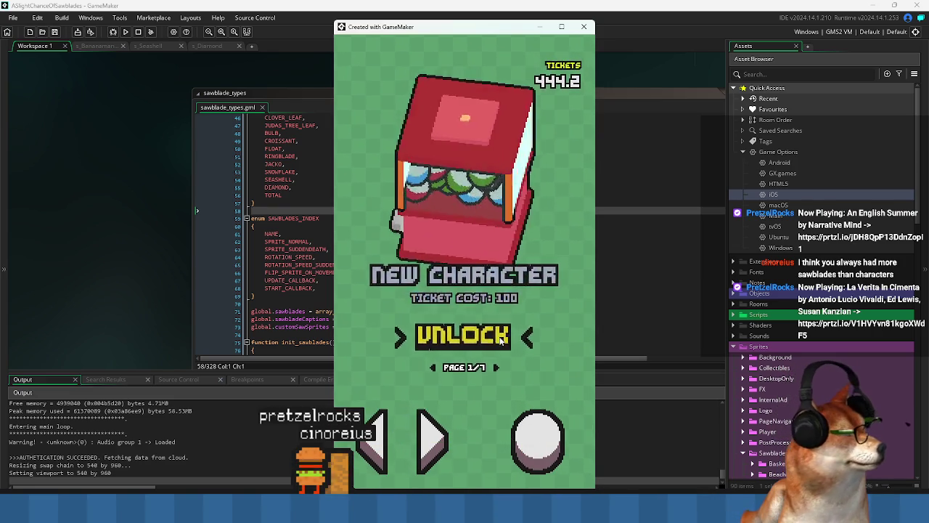
- Launch Fraps, move its window out of view, then close and relaunch the game
{"action": "key", "text": "super"}
{"action": "type", "text": "fraps"}
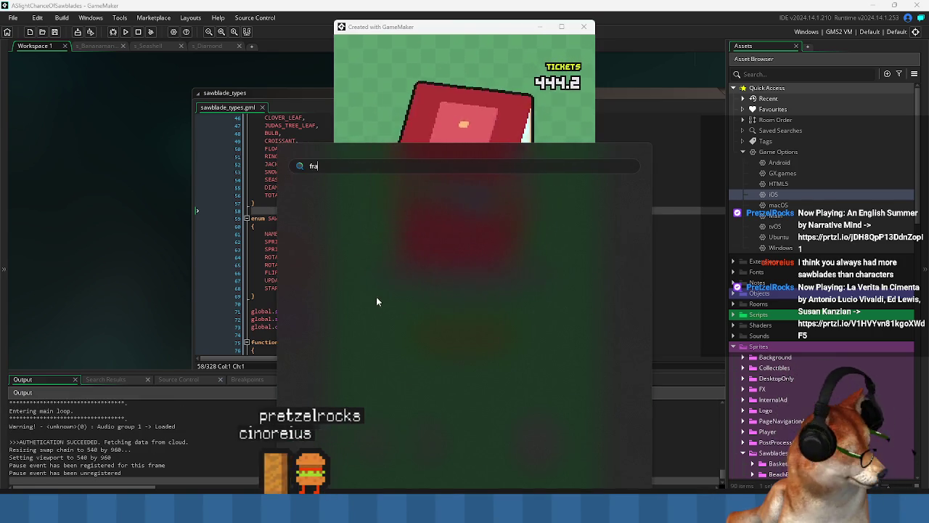
{"action": "key", "text": "Return"}
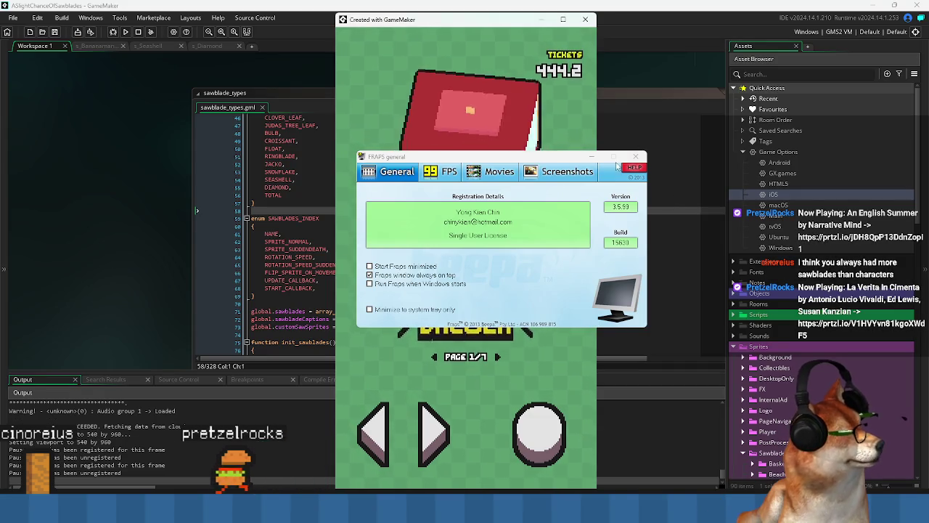
{"action": "left_click", "coordinate": [613, 157]}
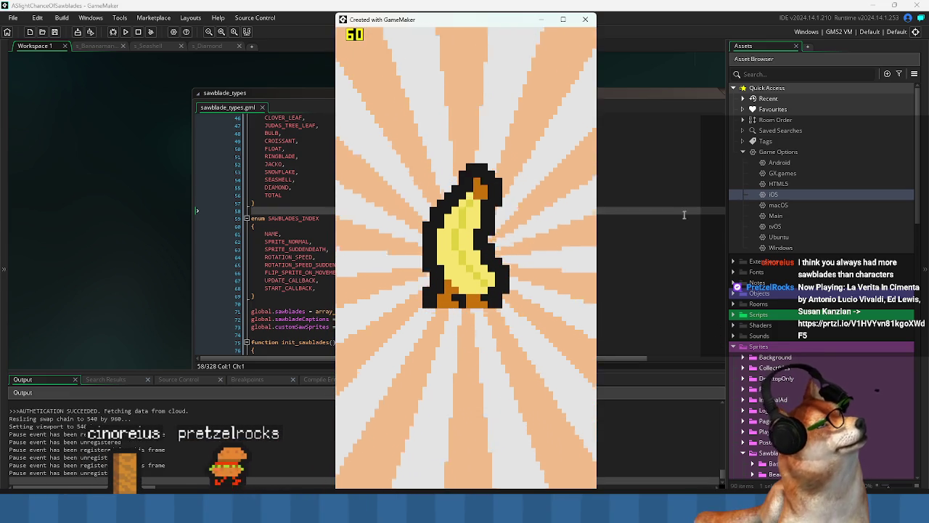
{"action": "key", "text": "Escape"}
{"action": "left_click", "coordinate": [124, 32]}
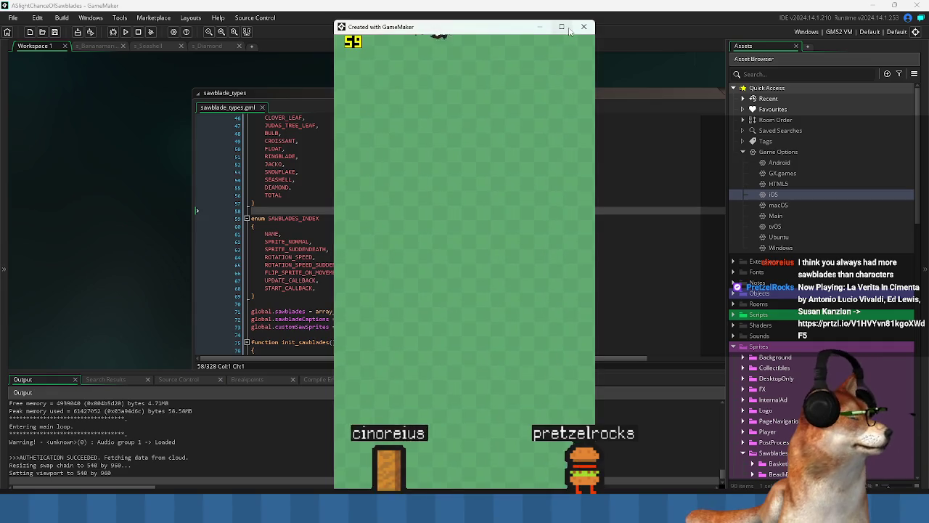
- Unlock the banana character at the Customization New Character machine, then close the game
{"action": "left_click", "coordinate": [561, 27]}
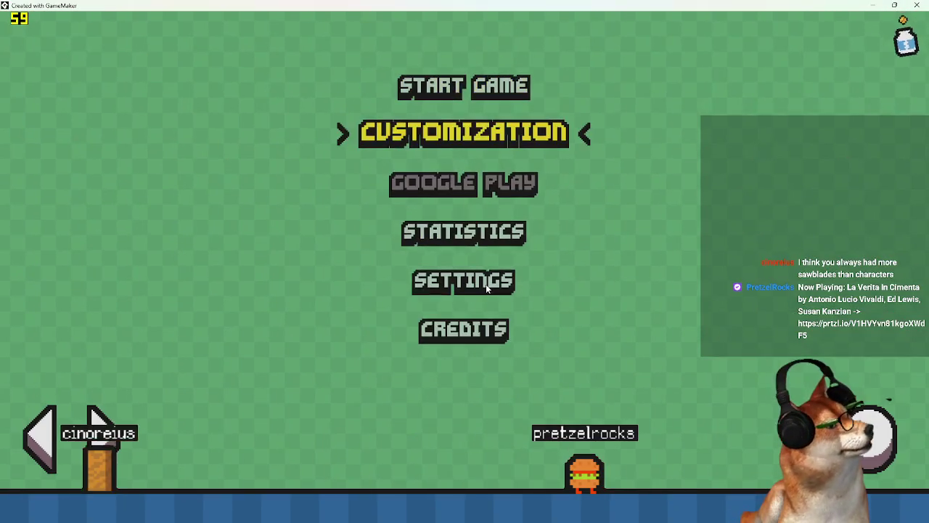
{"action": "key", "text": "Down"}
{"action": "key", "text": "Return"}
{"action": "key", "text": "Right"}
{"action": "key", "text": "Right"}
{"action": "key", "text": "Left"}
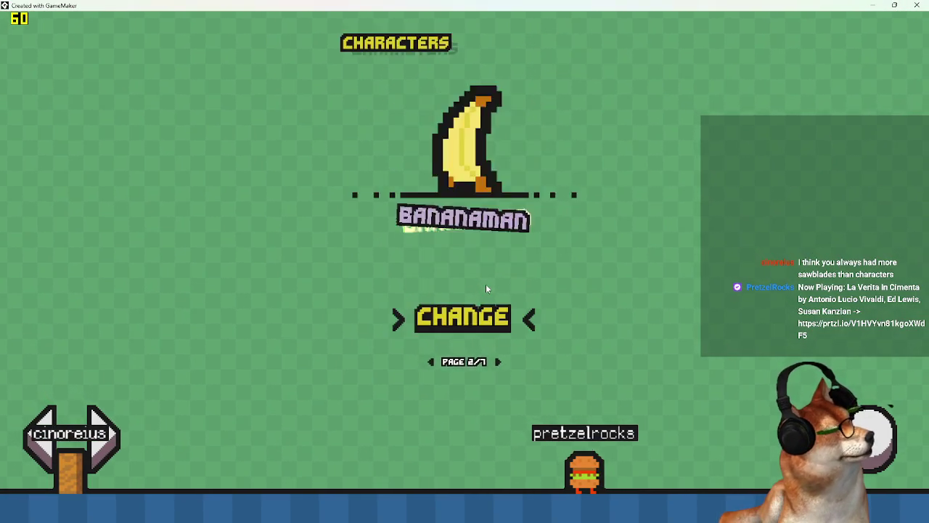
{"action": "key", "text": "Return"}
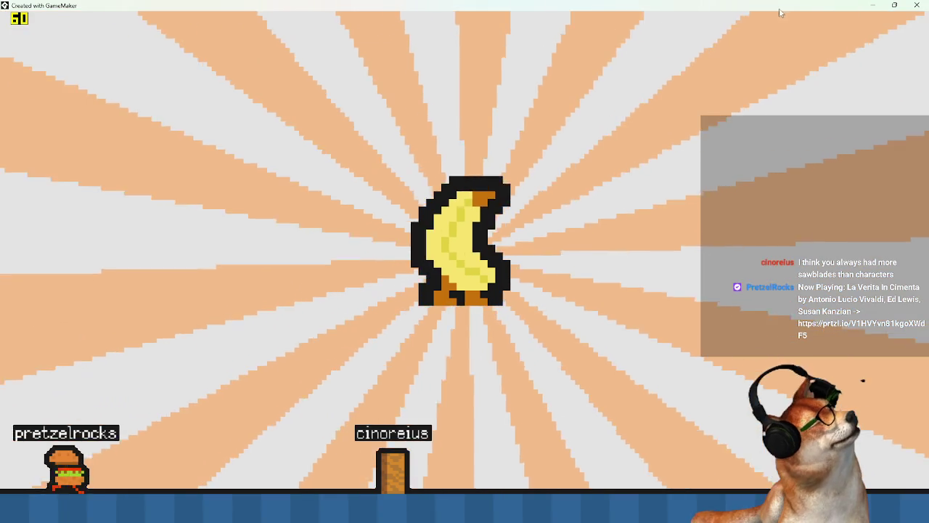
{"action": "left_click", "coordinate": [895, 5]}
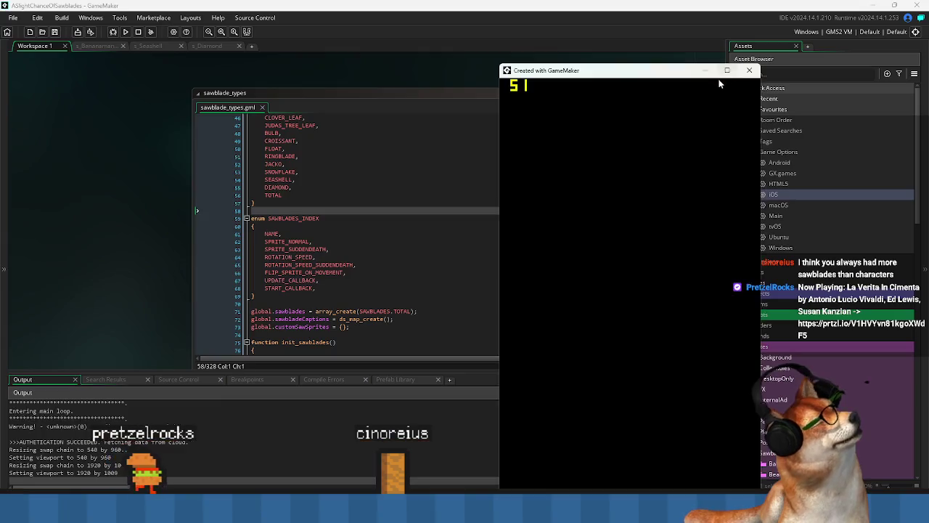
{"action": "left_click", "coordinate": [749, 70]}
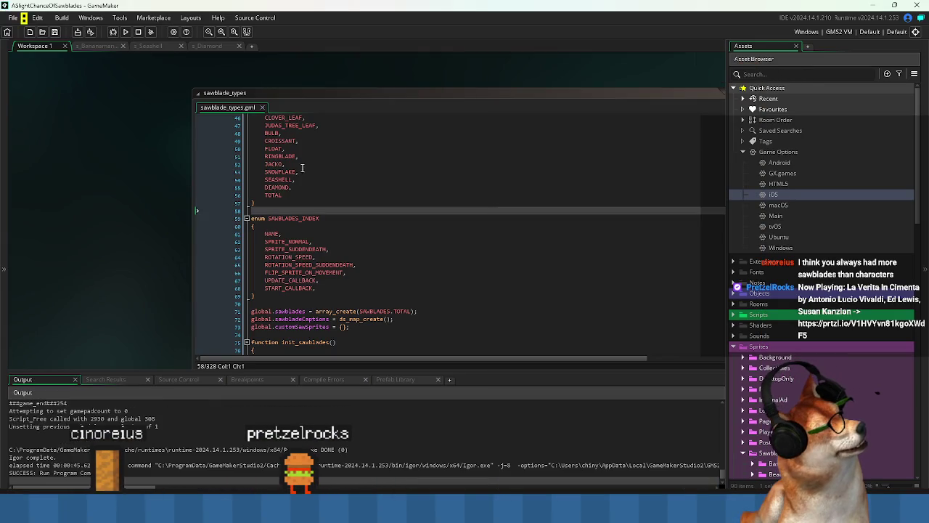
- Save the GameMaker project, exit Fraps, and bring up the Windows Start menu
{"action": "left_click", "coordinate": [363, 187]}
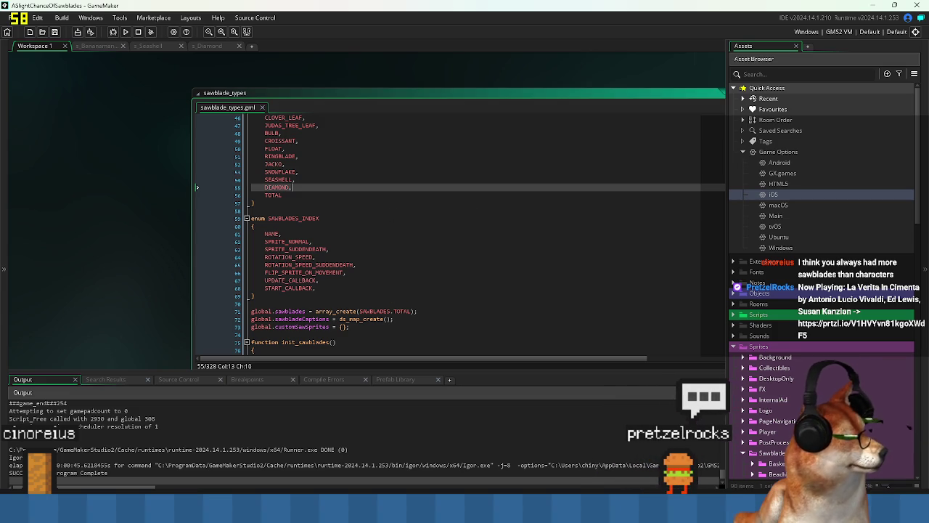
{"action": "left_click", "coordinate": [54, 33]}
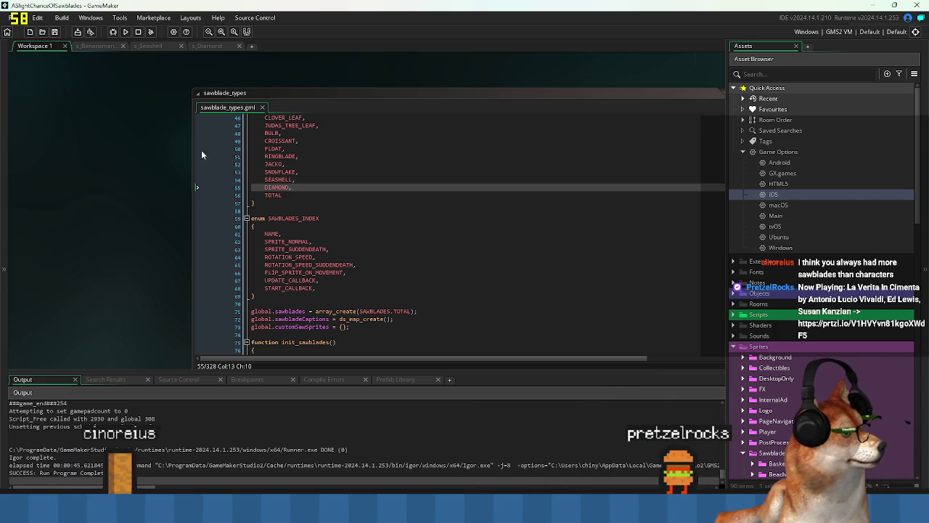
{"action": "left_click", "coordinate": [635, 156]}
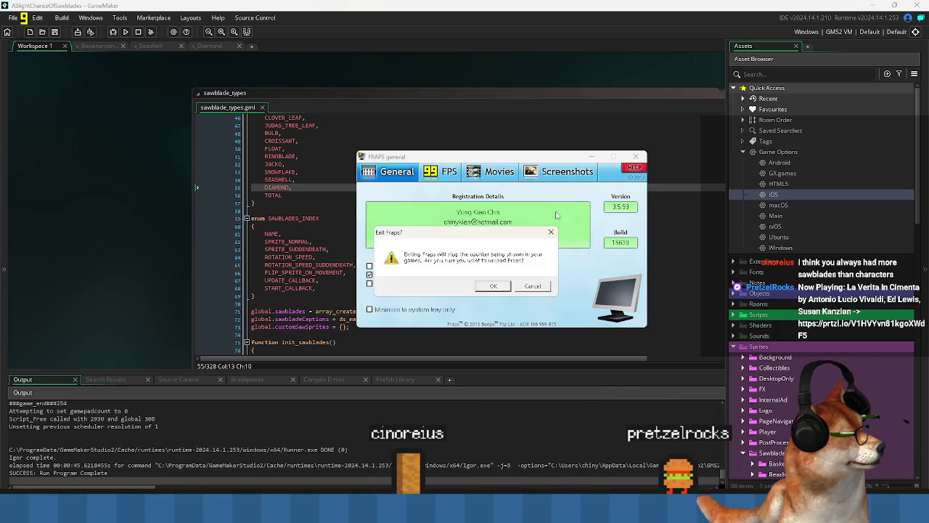
{"action": "left_click", "coordinate": [493, 287]}
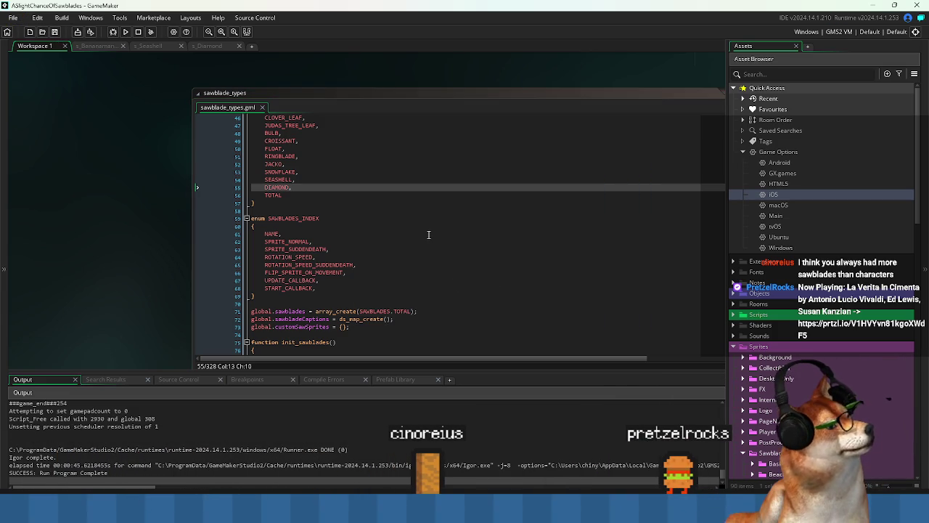
{"action": "key", "text": "super"}
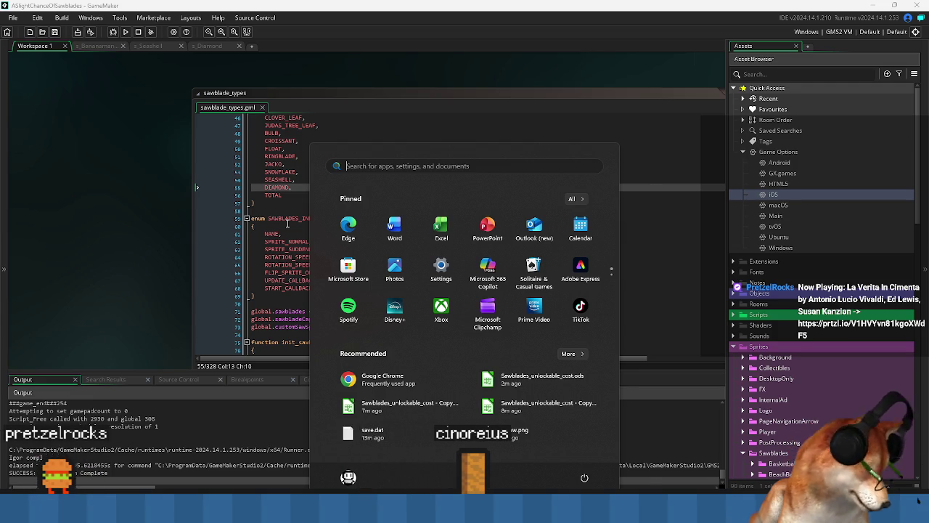
- Launch GitHub Desktop by searching 'git' and view the macros.gml diff
{"action": "type", "text": "git"}
{"action": "left_click", "coordinate": [334, 240]}
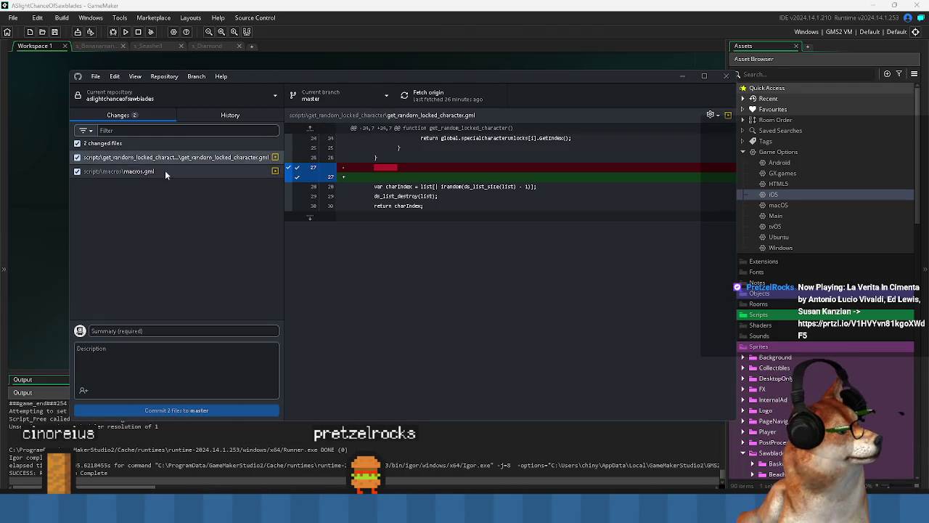
{"action": "left_click", "coordinate": [165, 171]}
- Compare the get_random_locked_character.gml and macros.gml diffs, ending on macros.gml's lowered unlock costs
{"action": "left_click", "coordinate": [167, 158]}
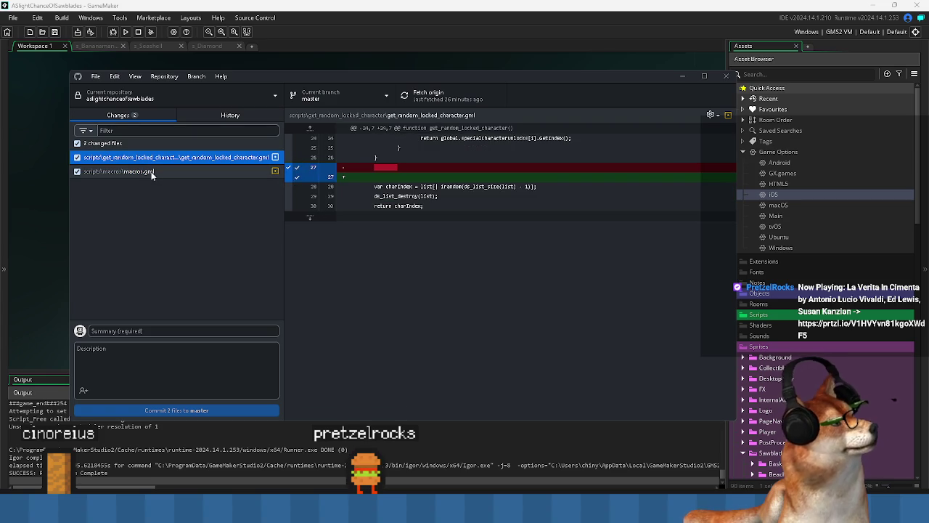
{"action": "left_click", "coordinate": [152, 173]}
{"action": "left_click", "coordinate": [150, 158]}
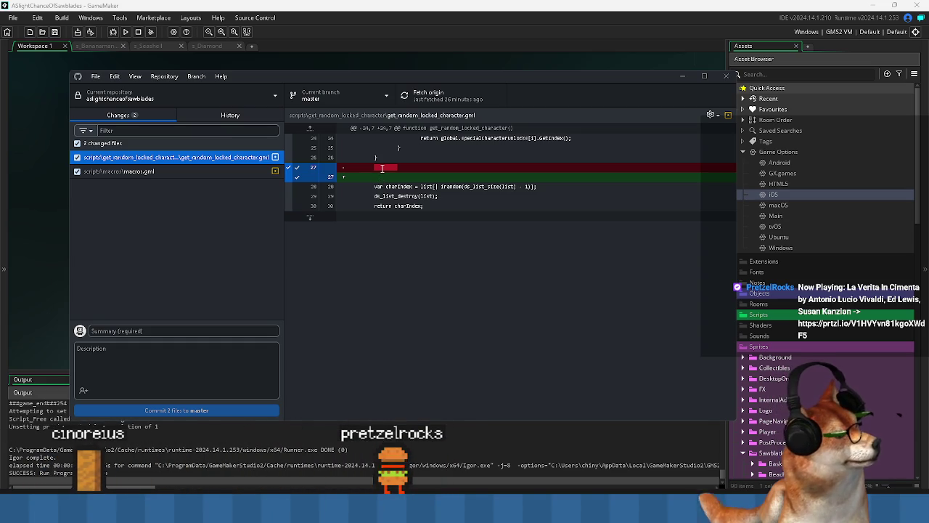
{"action": "left_click_drag", "start_coordinate": [375, 168], "coordinate": [416, 168]}
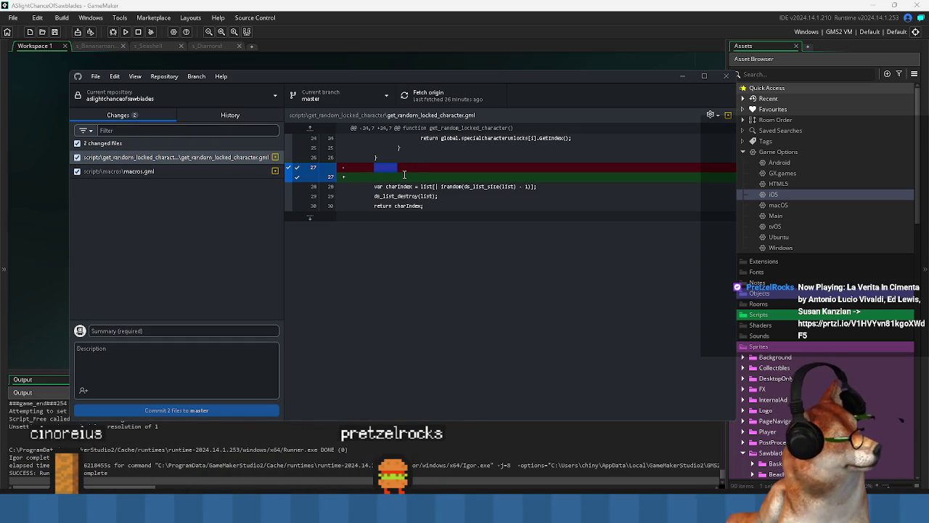
{"action": "left_click", "coordinate": [193, 174]}
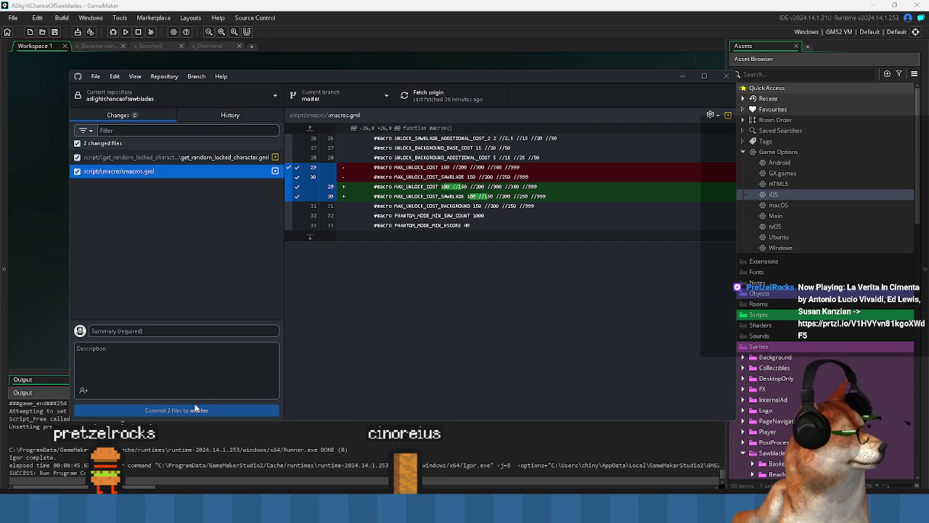
{"action": "left_click", "coordinate": [186, 331]}
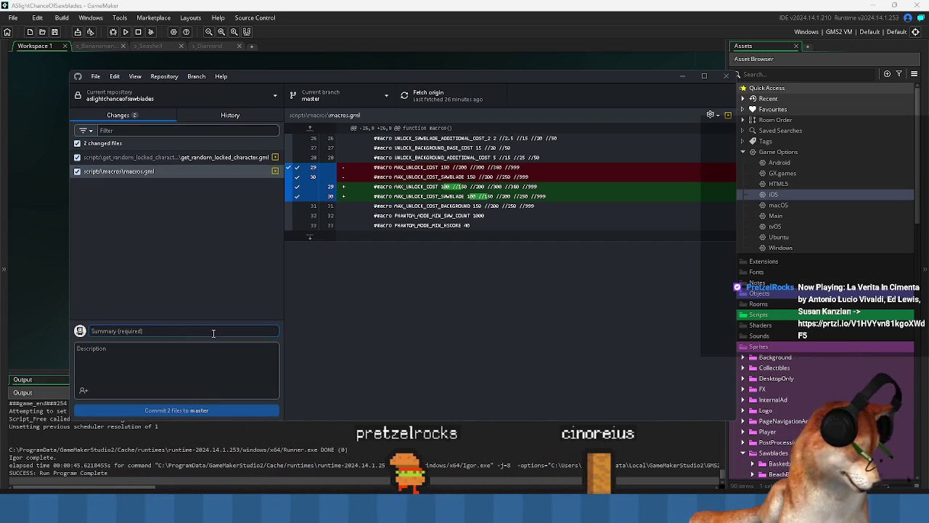
- Commit both files to master as 'adjusted max unlock cost' and push to origin
{"action": "type", "text": "adjusted ma"}
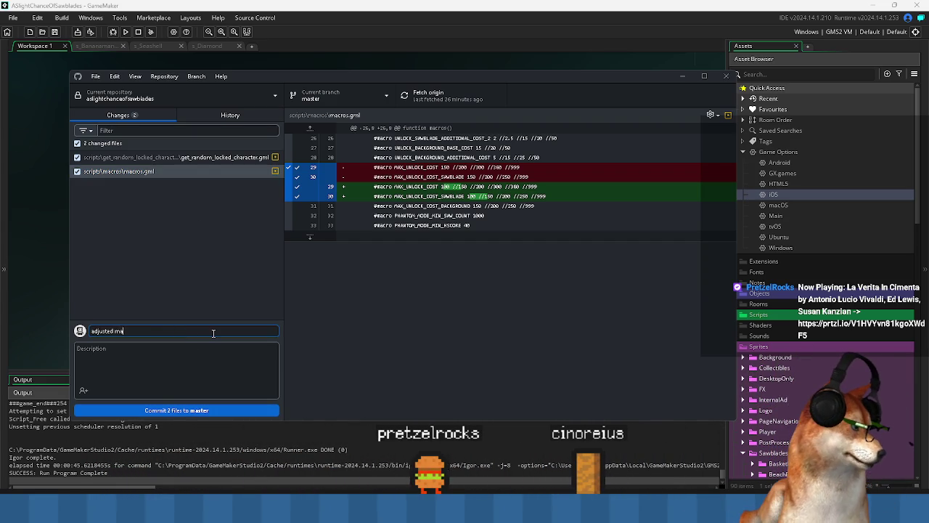
{"action": "type", "text": "x unlock cost"}
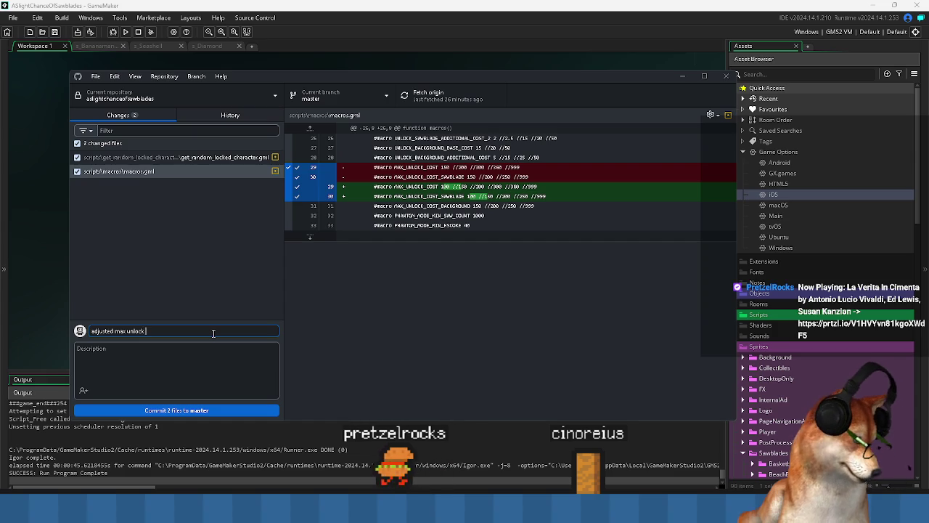
{"action": "left_click", "coordinate": [191, 412]}
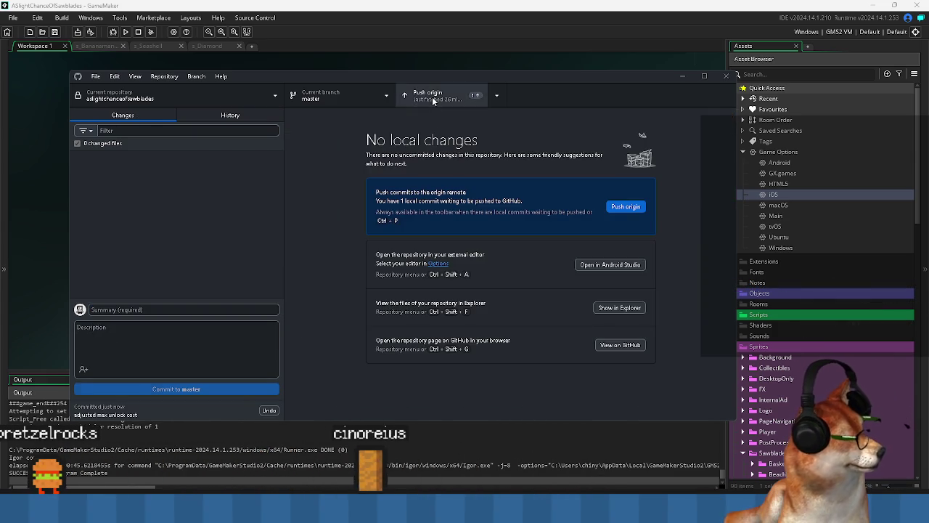
{"action": "left_click", "coordinate": [432, 97]}
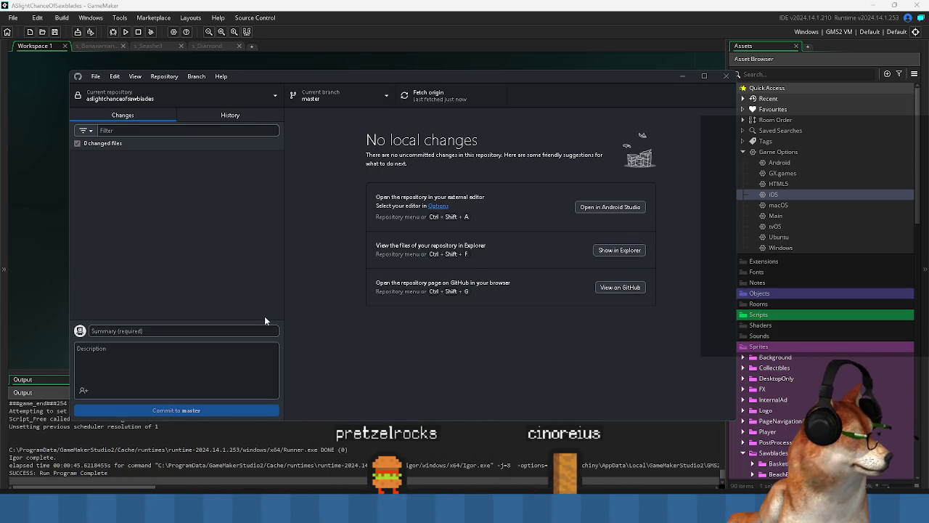
- Close GitHub Desktop and return to empty line 58 in GameMaker's code editor
{"action": "left_click", "coordinate": [726, 76]}
{"action": "left_click", "coordinate": [406, 281]}
{"action": "left_click", "coordinate": [303, 210]}
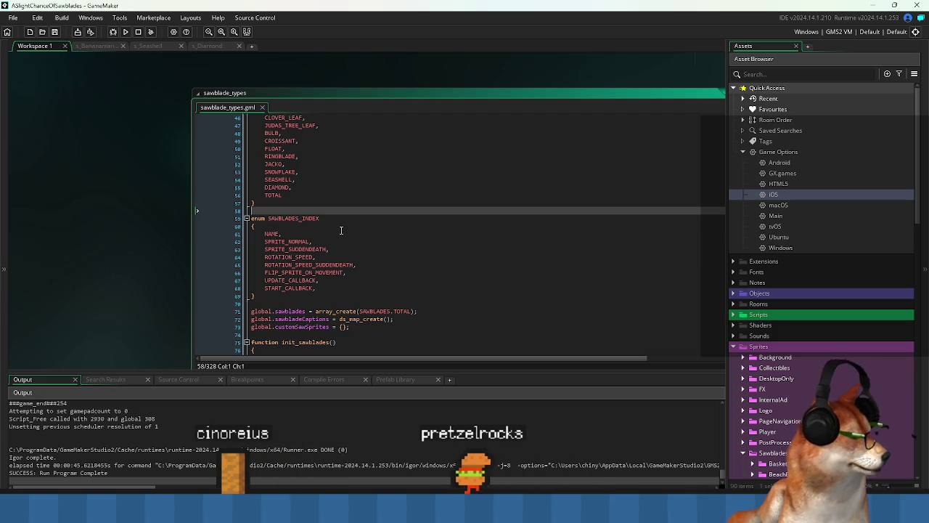
{"action": "key", "text": "Left"}
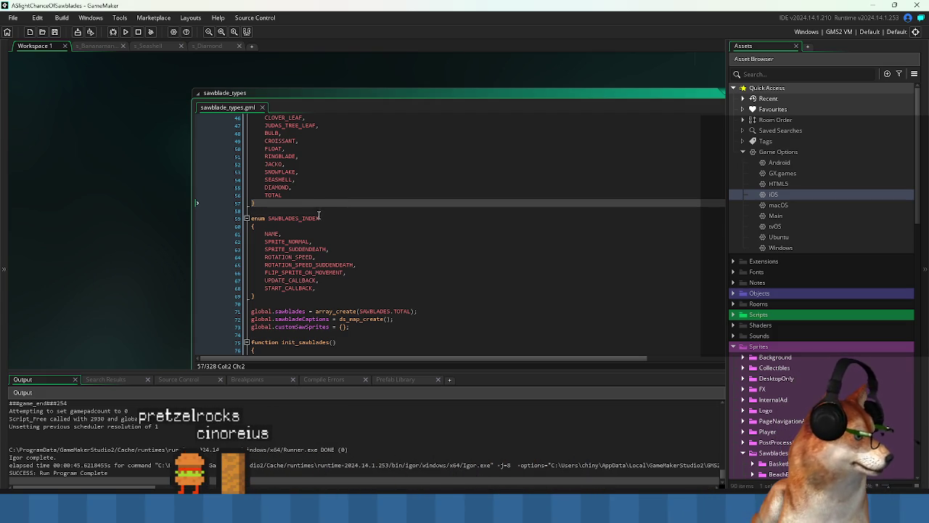
{"action": "scroll", "coordinate": [380, 290], "scroll_direction": "up", "scroll_amount": 6}
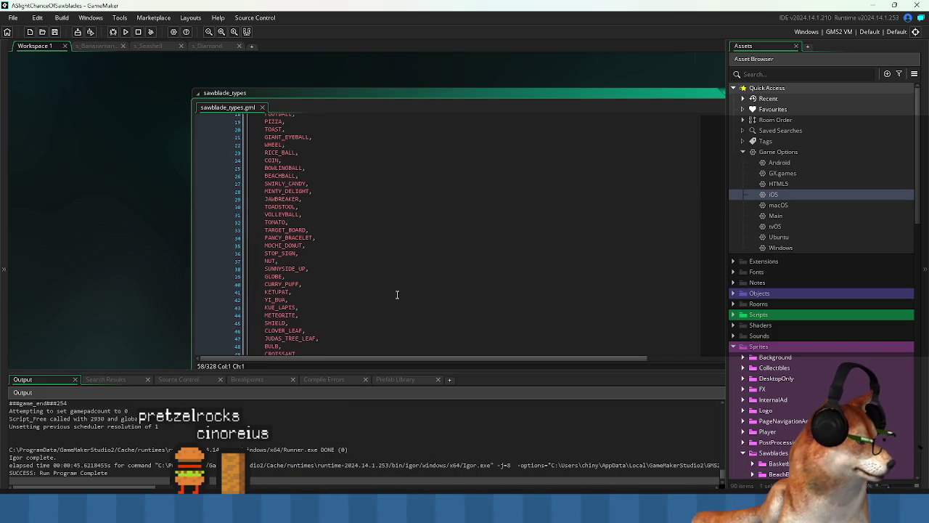
{"action": "scroll", "coordinate": [395, 293], "scroll_direction": "down", "scroll_amount": 2}
{"action": "left_click", "coordinate": [390, 304]}
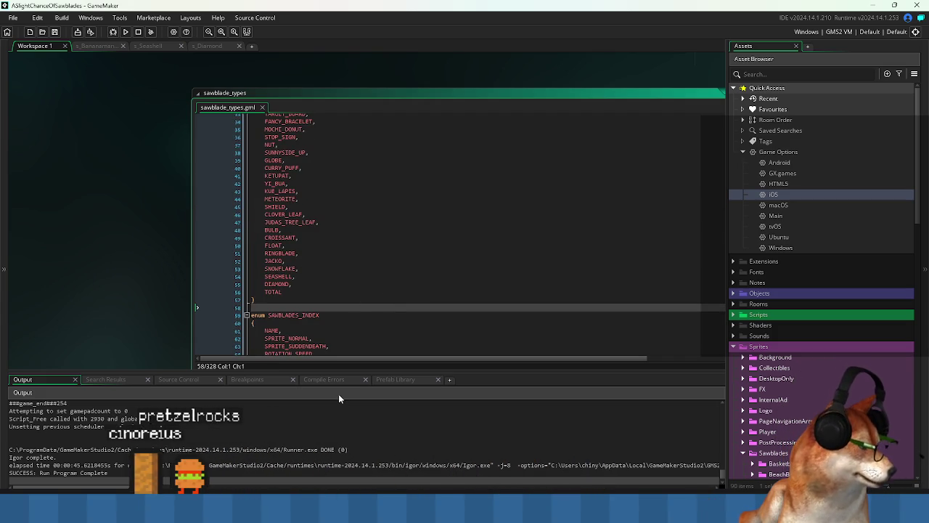
{"action": "scroll", "coordinate": [321, 341], "scroll_direction": "down", "scroll_amount": 2}
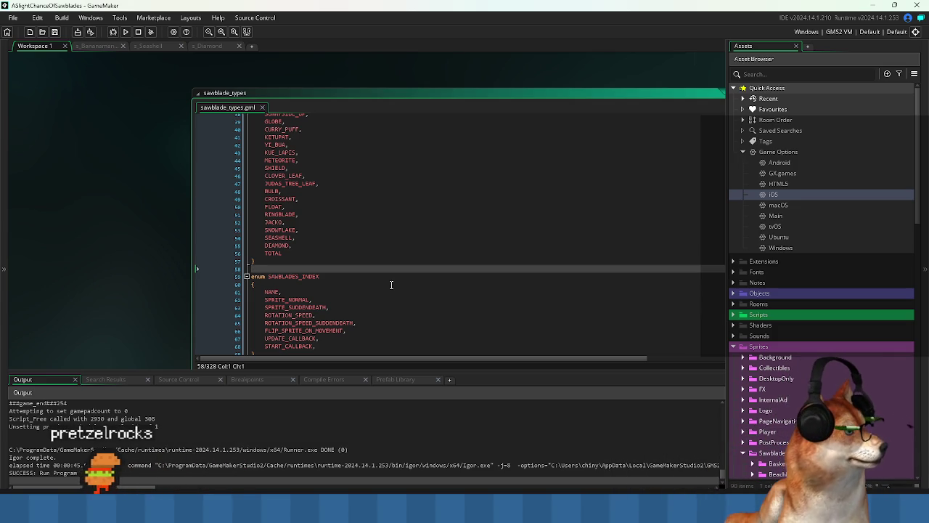
{"action": "key", "text": "alt+Tab"}
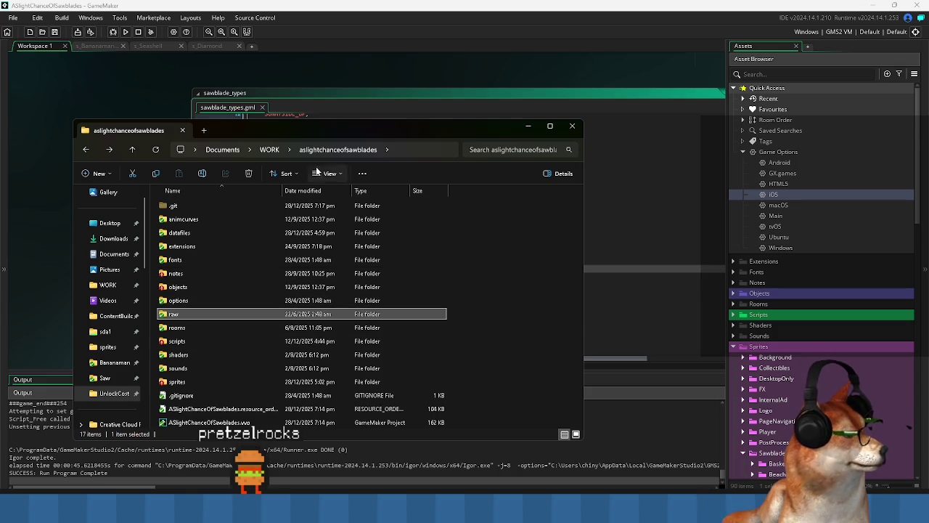
- Bring up the project folder's context menu, then dismiss it without choosing anything
{"action": "right_click", "coordinate": [524, 263]}
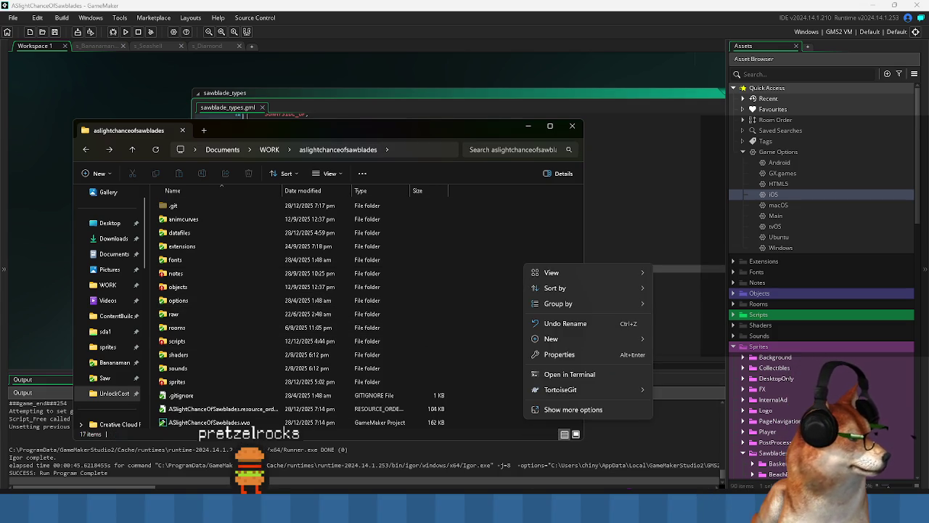
{"action": "left_click", "coordinate": [512, 224]}
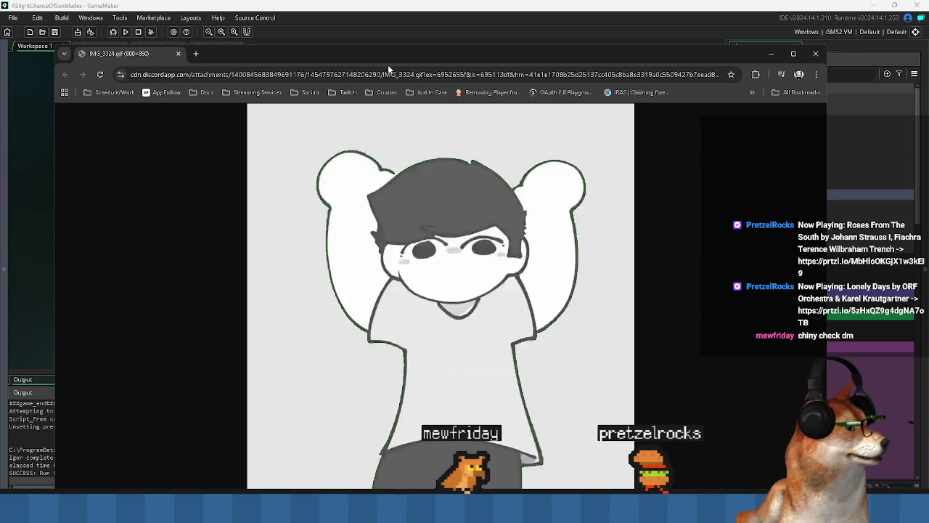
- Shrink the Chrome window showing the GIF and move it over the editor
{"action": "left_click_drag", "start_coordinate": [389, 52], "coordinate": [422, 18]}
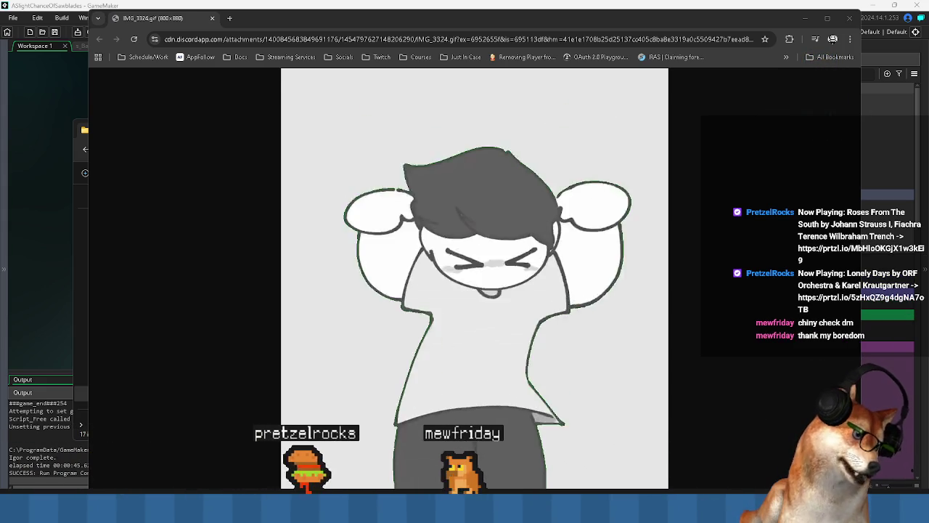
{"action": "double_click", "coordinate": [86, 10]}
{"action": "mouse_move", "coordinate": [436, 99]}
{"action": "left_mouse_down"}
{"action": "mouse_move", "coordinate": [363, 7]}
{"action": "mouse_move", "coordinate": [303, 109]}
{"action": "left_mouse_up"}
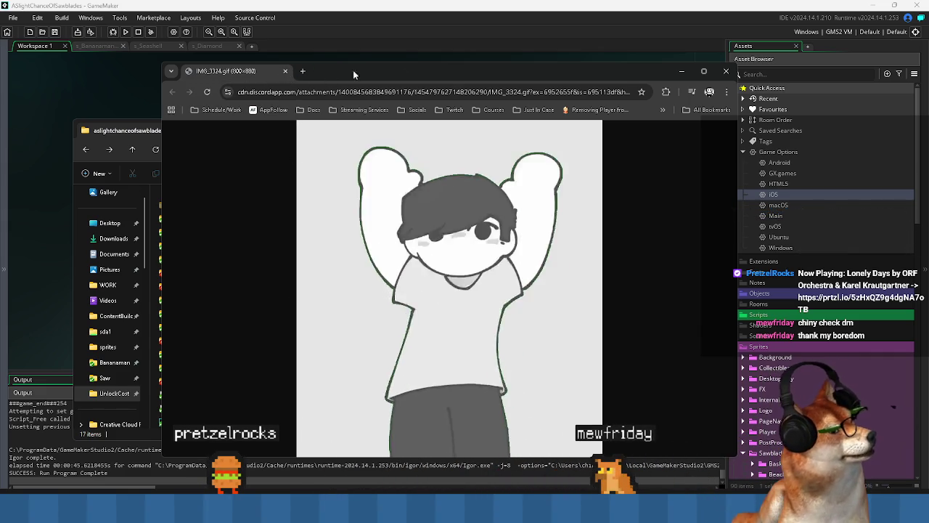
- Return GameMaker to the front at the TOTAL line, later switching to Twitch in Chrome
{"action": "left_click", "coordinate": [682, 71]}
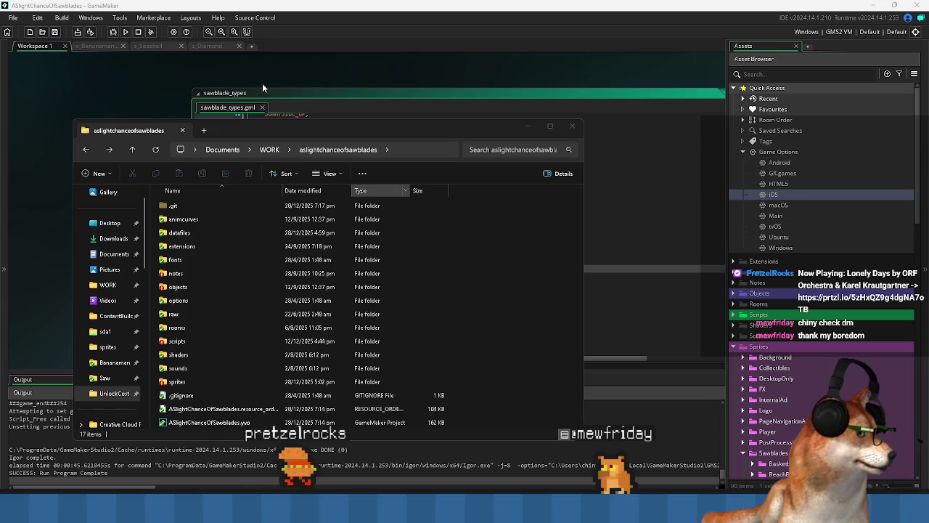
{"action": "left_click", "coordinate": [635, 191]}
{"action": "left_click", "coordinate": [479, 250]}
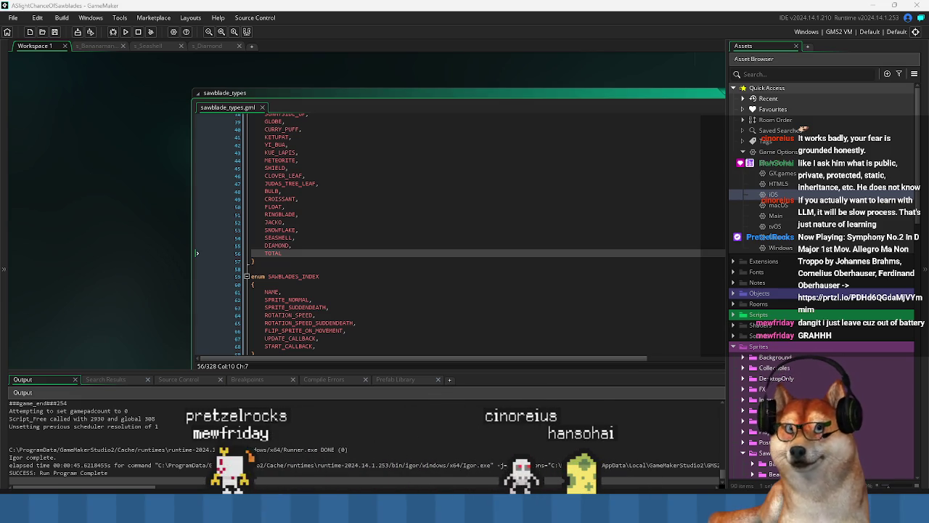
{"action": "key", "text": "alt+Tab"}
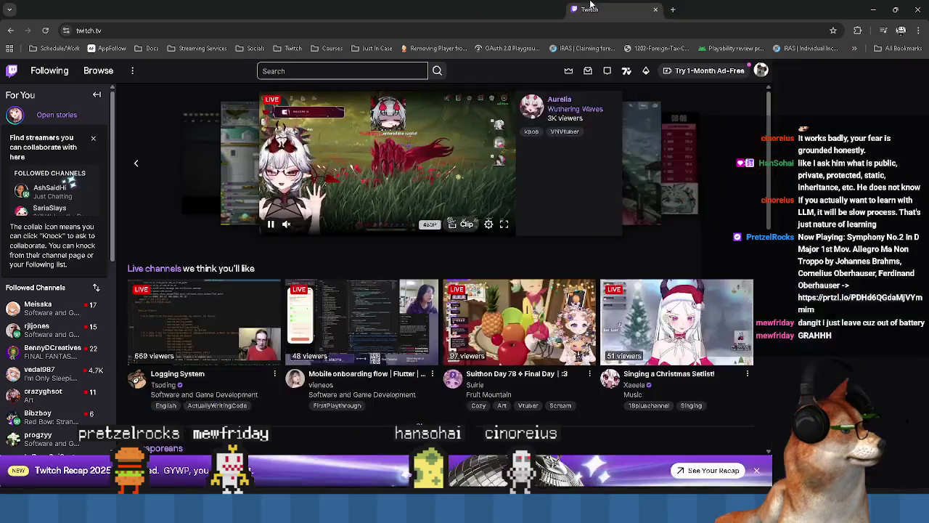
- Scroll the Twitch home page down past recommended channels to the Singaporeans row
{"action": "scroll", "coordinate": [80, 301], "scroll_direction": "down", "scroll_amount": 1}
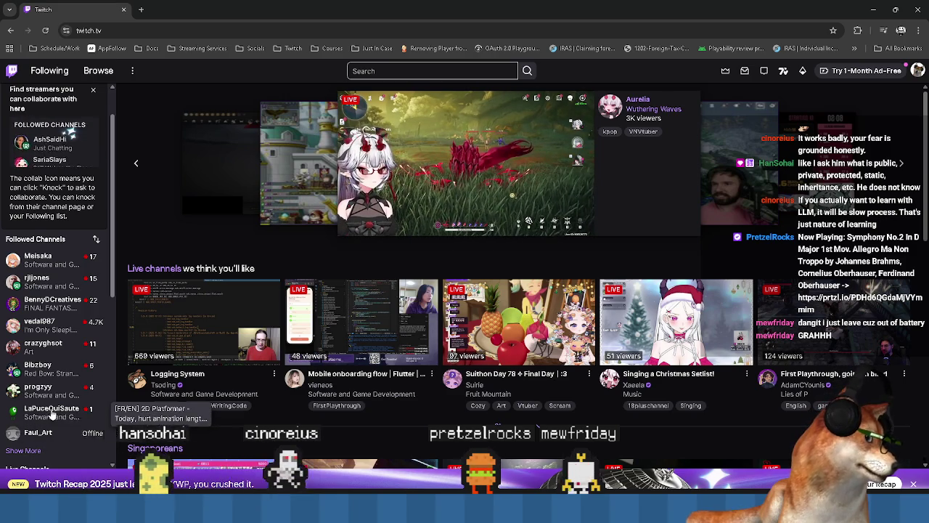
{"action": "scroll", "coordinate": [49, 406], "scroll_direction": "down", "scroll_amount": 3}
{"action": "scroll", "coordinate": [150, 405], "scroll_direction": "down", "scroll_amount": 2}
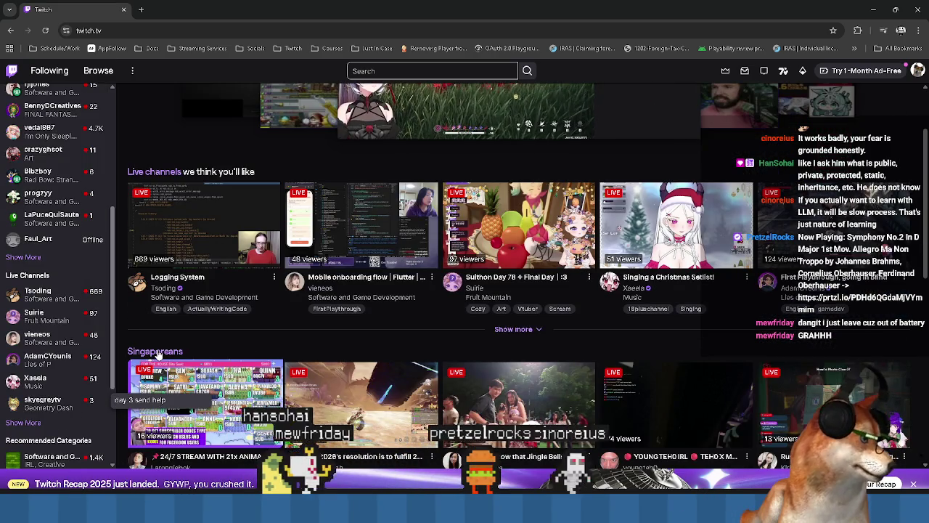
{"action": "scroll", "coordinate": [156, 411], "scroll_direction": "down", "scroll_amount": 1}
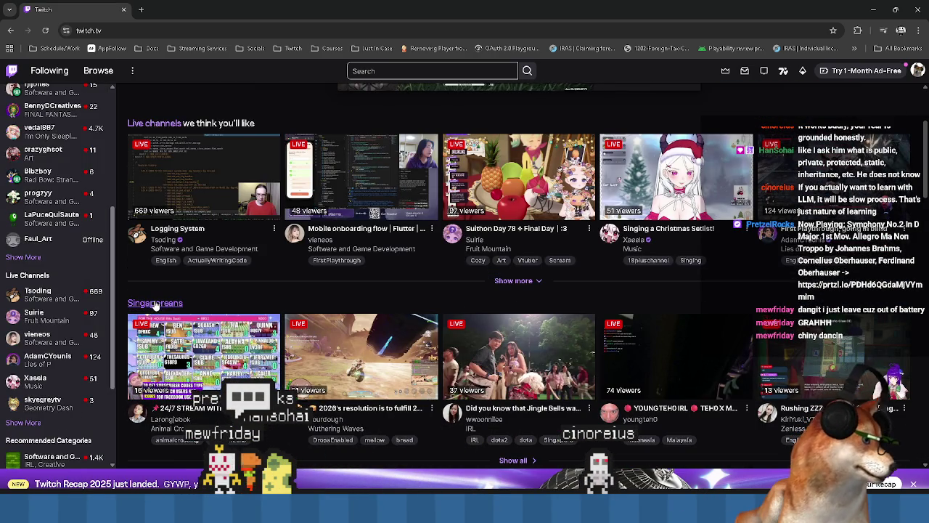
{"action": "scroll", "coordinate": [165, 383], "scroll_direction": "down", "scroll_amount": 2}
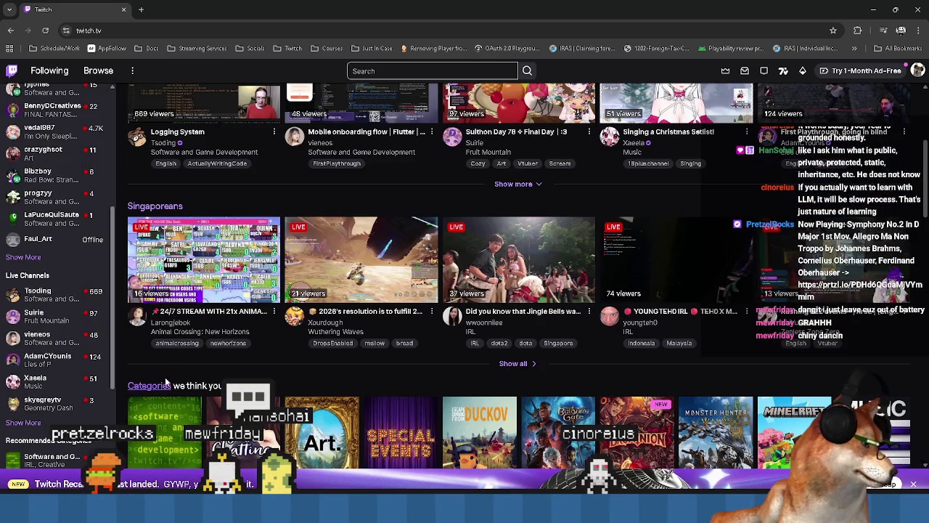
- Open the full Singaporeans streamer list and scroll through its live stream grid
{"action": "left_click", "coordinate": [498, 366]}
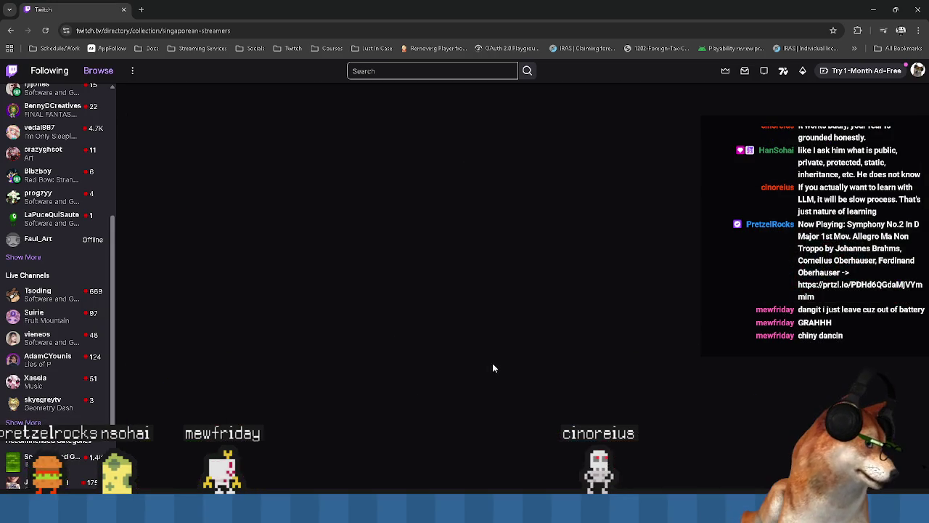
{"action": "scroll", "coordinate": [413, 266], "scroll_direction": "down", "scroll_amount": 2}
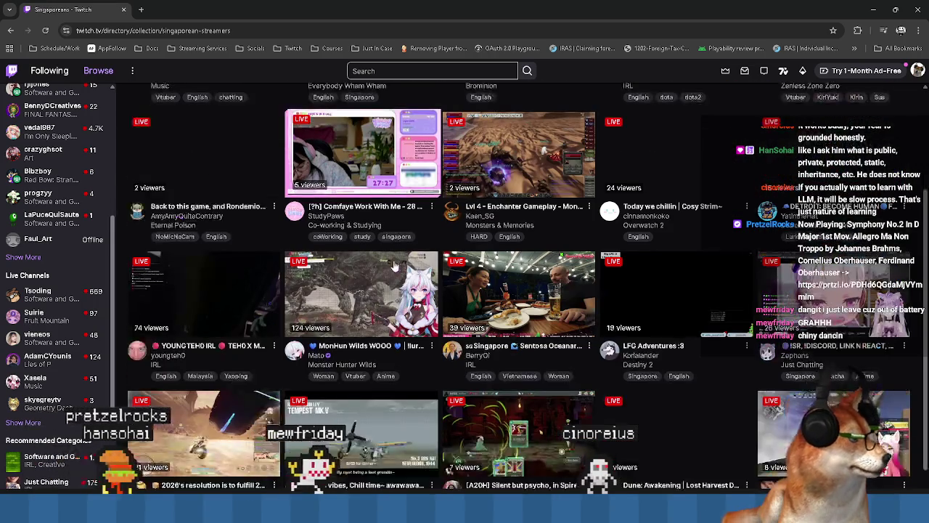
{"action": "scroll", "coordinate": [491, 244], "scroll_direction": "down", "scroll_amount": 2}
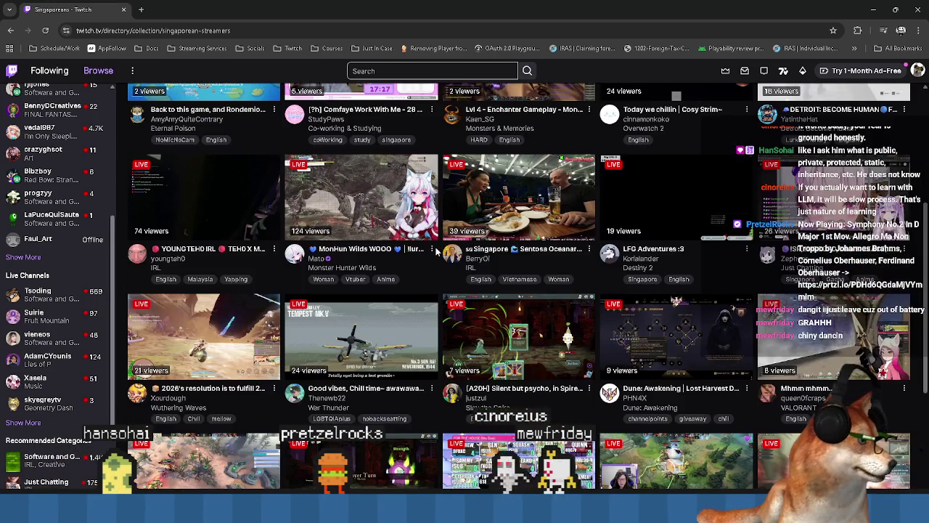
{"action": "scroll", "coordinate": [501, 283], "scroll_direction": "down", "scroll_amount": 1}
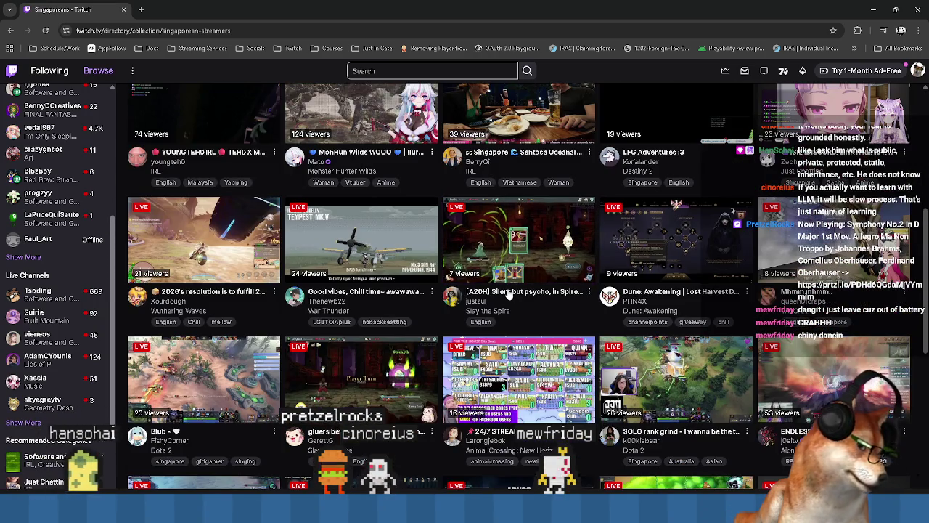
{"action": "scroll", "coordinate": [508, 294], "scroll_direction": "down", "scroll_amount": 4}
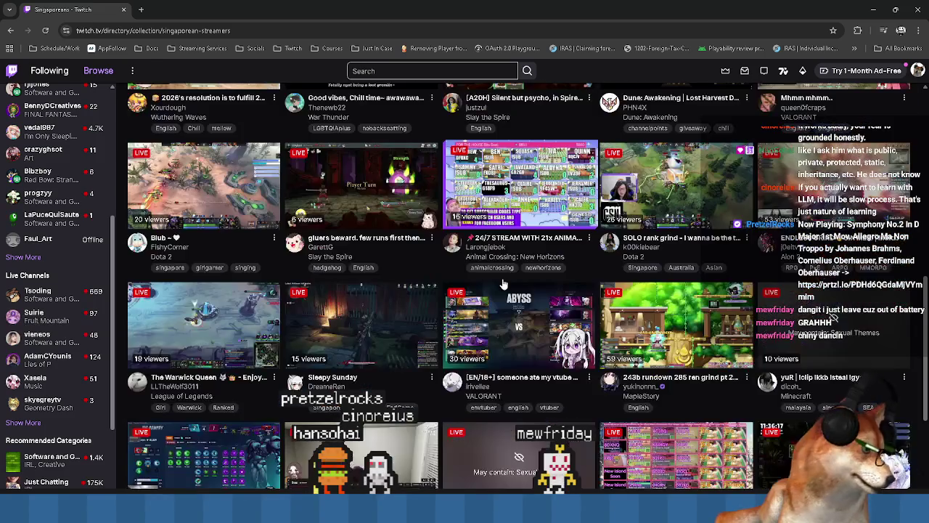
{"action": "scroll", "coordinate": [500, 258], "scroll_direction": "down", "scroll_amount": 8}
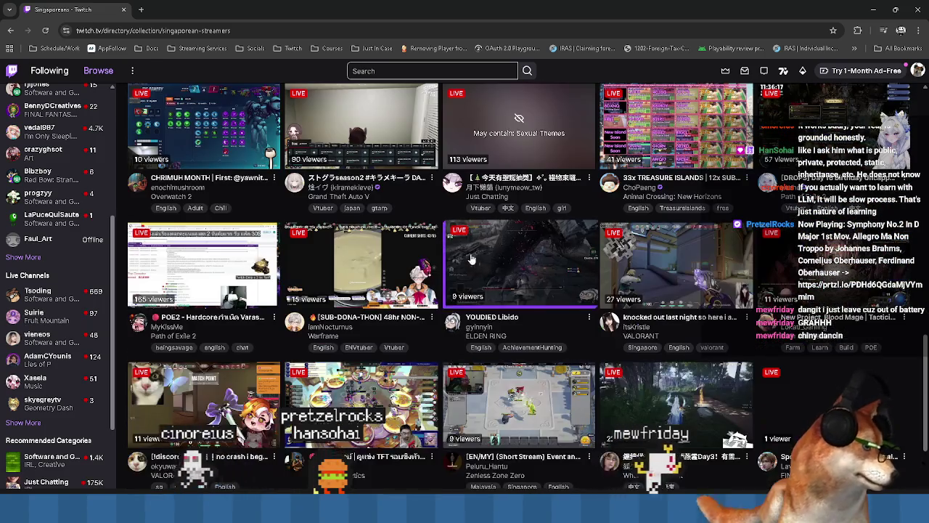
{"action": "scroll", "coordinate": [387, 438], "scroll_direction": "down", "scroll_amount": 7}
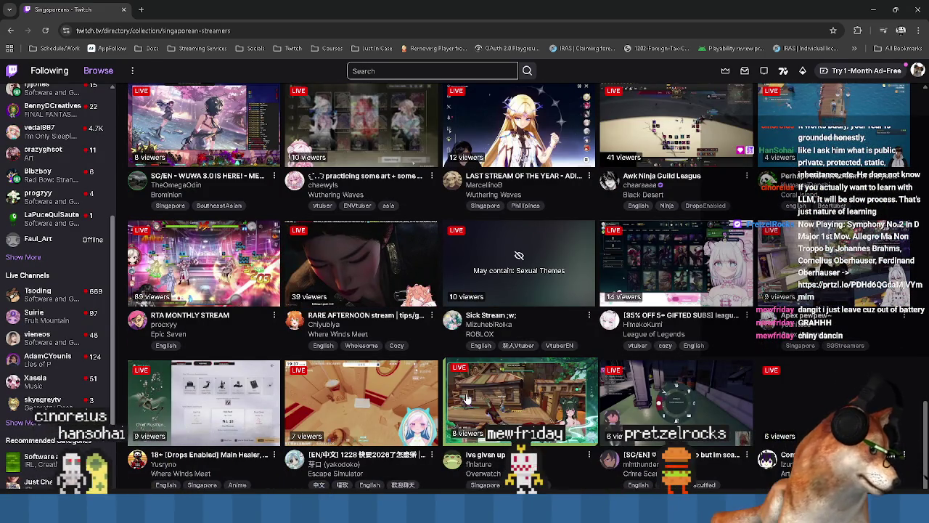
{"action": "scroll", "coordinate": [467, 398], "scroll_direction": "up", "scroll_amount": 5}
{"action": "scroll", "coordinate": [450, 335], "scroll_direction": "down", "scroll_amount": 5}
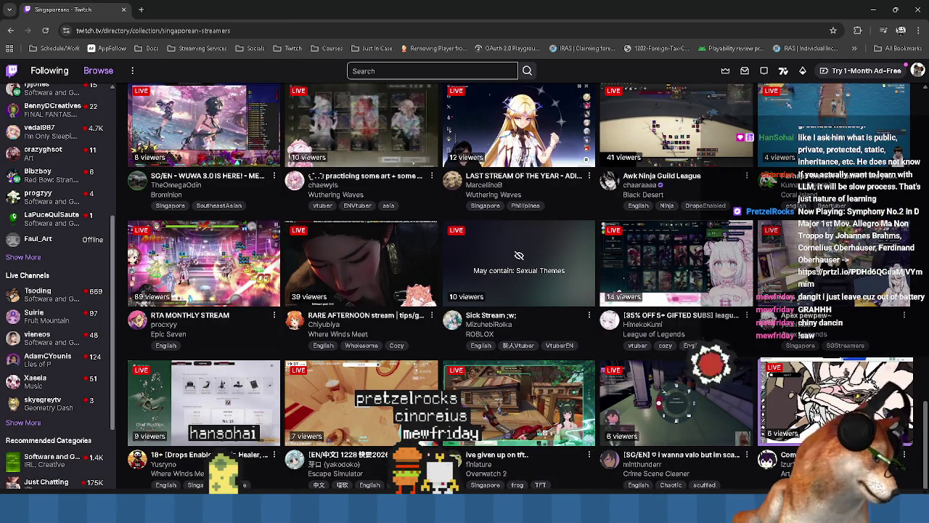
- Open one Singaporean stream in a new background tab and scroll back up
{"action": "middle_click", "coordinate": [485, 269]}
{"action": "scroll", "coordinate": [452, 202], "scroll_direction": "up", "scroll_amount": 2}
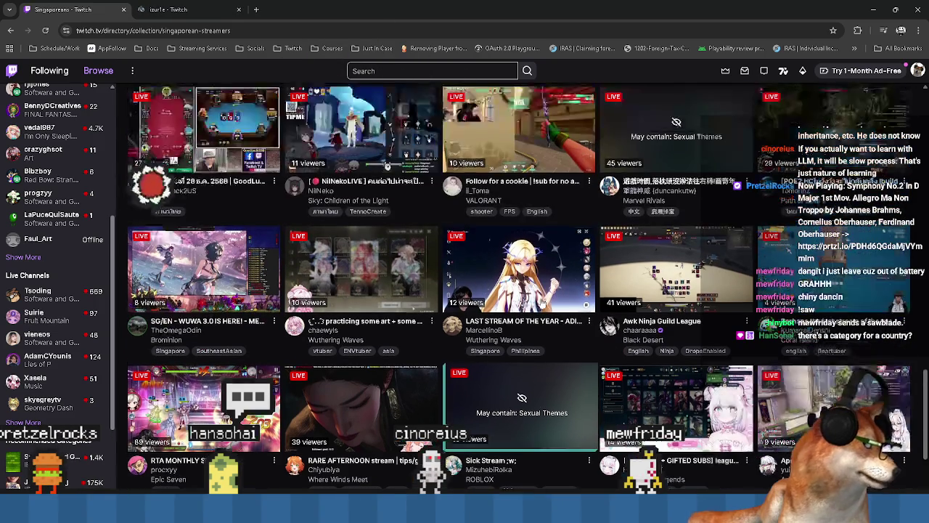
{"action": "scroll", "coordinate": [540, 305], "scroll_direction": "up", "scroll_amount": 10}
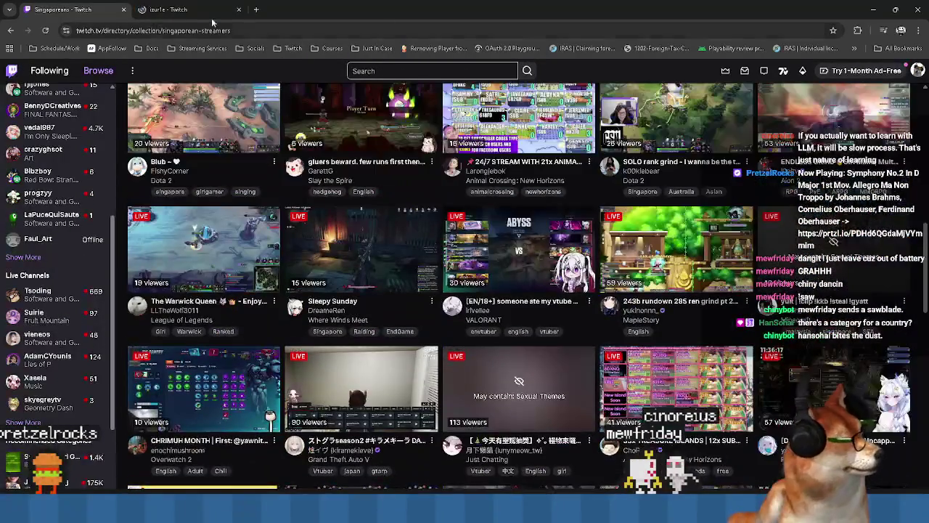
- Watch the drawing stream's tab, scroll through its channel info, then close it
{"action": "left_click", "coordinate": [200, 12]}
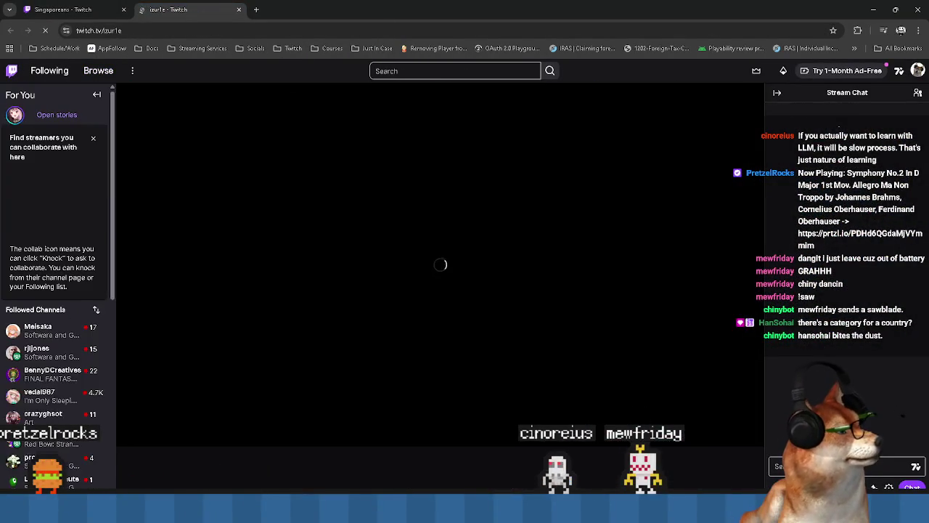
{"action": "scroll", "coordinate": [333, 205], "scroll_direction": "down", "scroll_amount": 2}
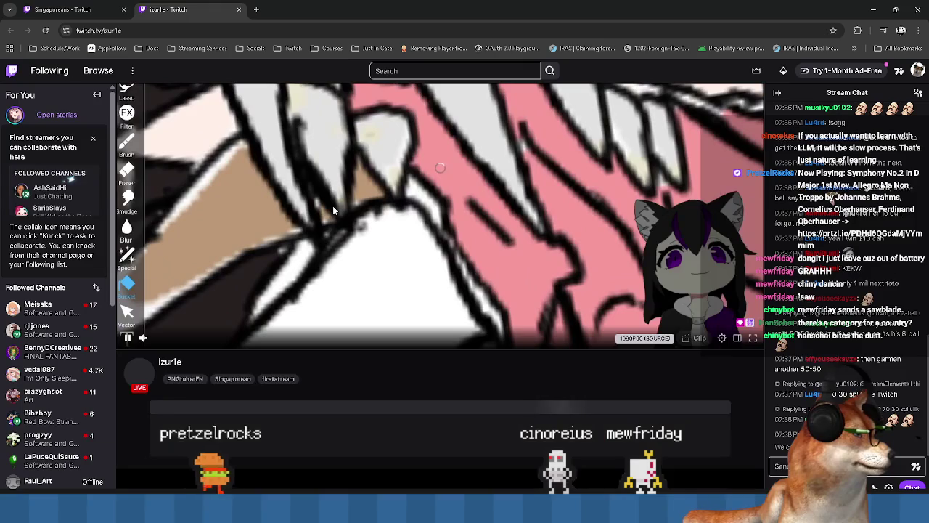
{"action": "scroll", "coordinate": [333, 205], "scroll_direction": "down", "scroll_amount": 3}
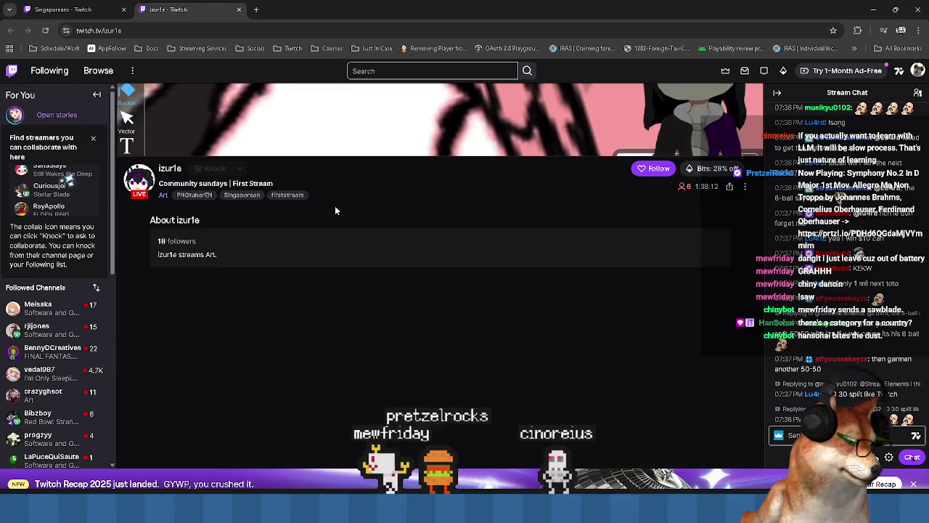
{"action": "scroll", "coordinate": [335, 205], "scroll_direction": "up", "scroll_amount": 3}
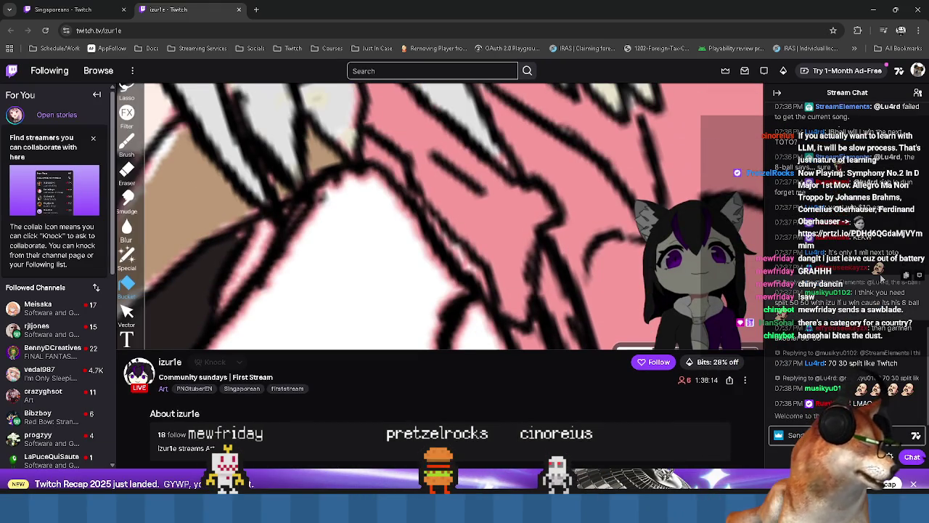
{"action": "scroll", "coordinate": [498, 257], "scroll_direction": "up", "scroll_amount": 2}
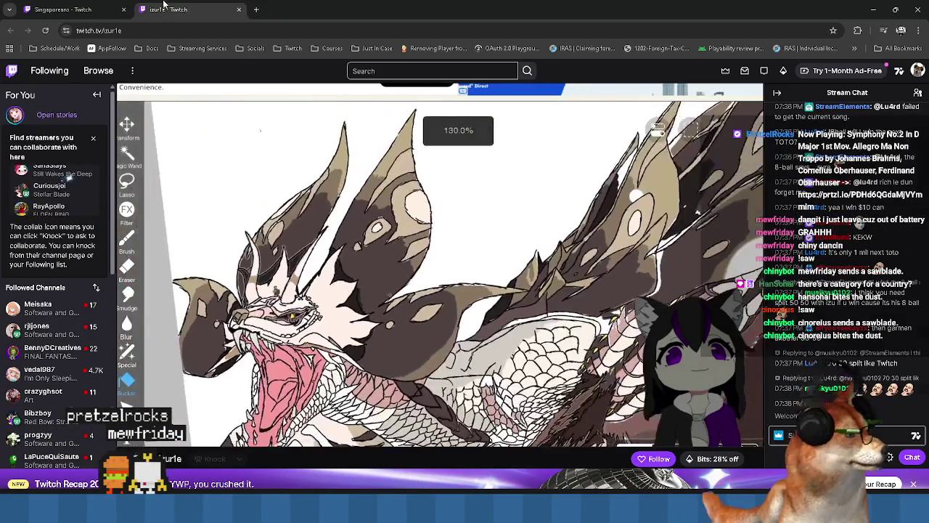
{"action": "left_click", "coordinate": [239, 9]}
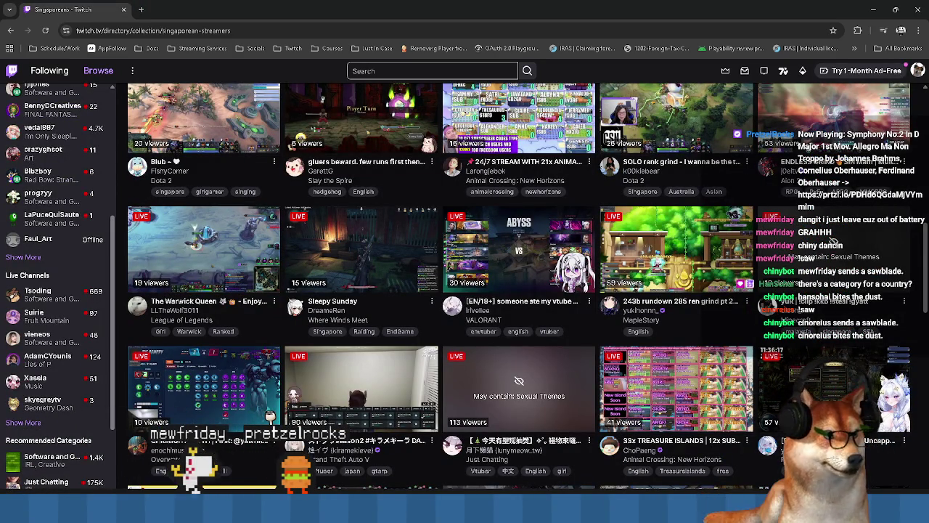
- Return to the Twitch home page and pick the Software and Game Development category
{"action": "scroll", "coordinate": [375, 339], "scroll_direction": "up", "scroll_amount": 5}
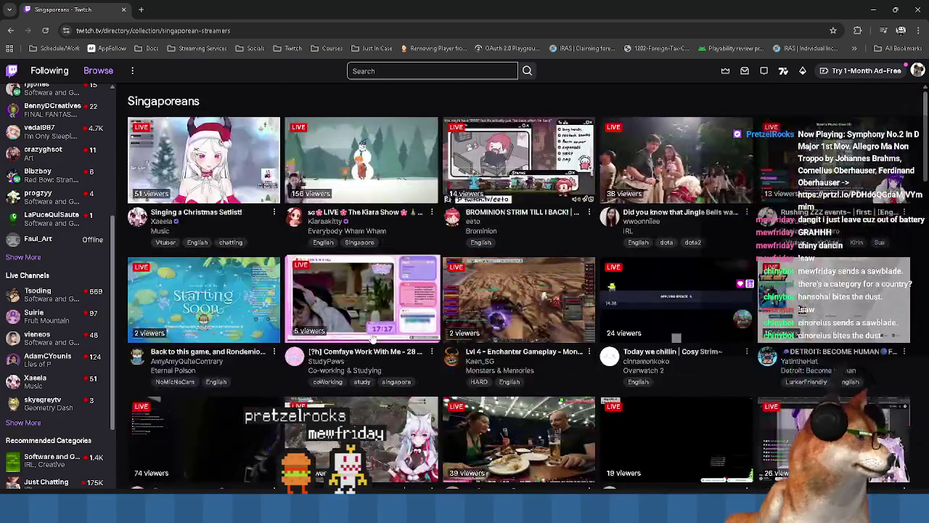
{"action": "left_click", "coordinate": [12, 70]}
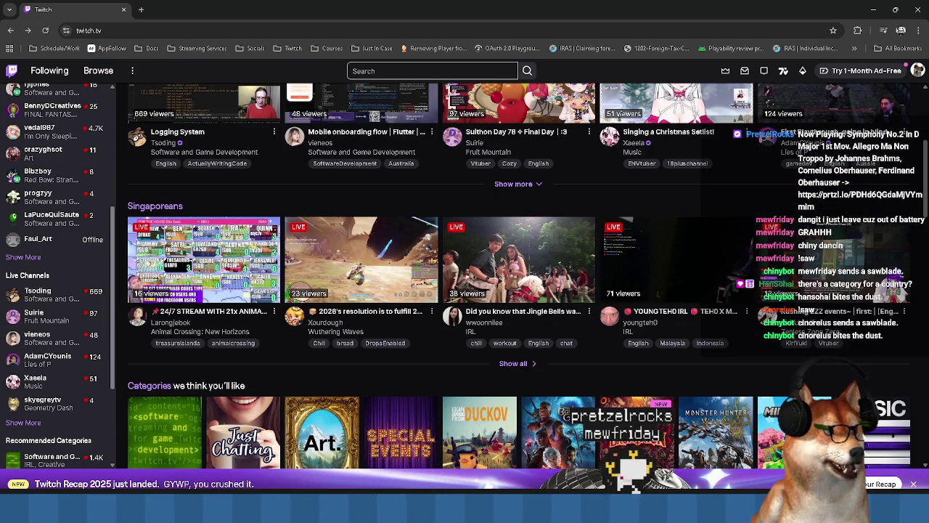
{"action": "scroll", "coordinate": [419, 324], "scroll_direction": "down", "scroll_amount": 4}
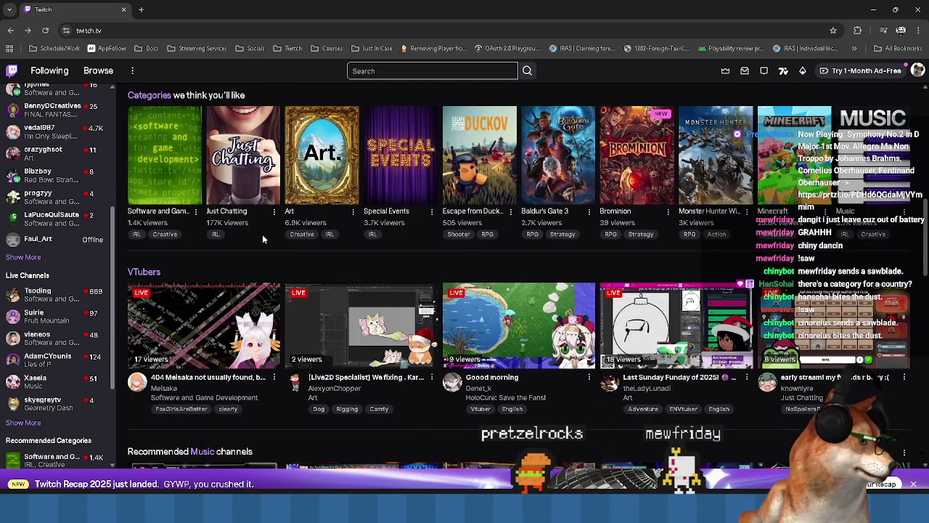
{"action": "left_click", "coordinate": [155, 163]}
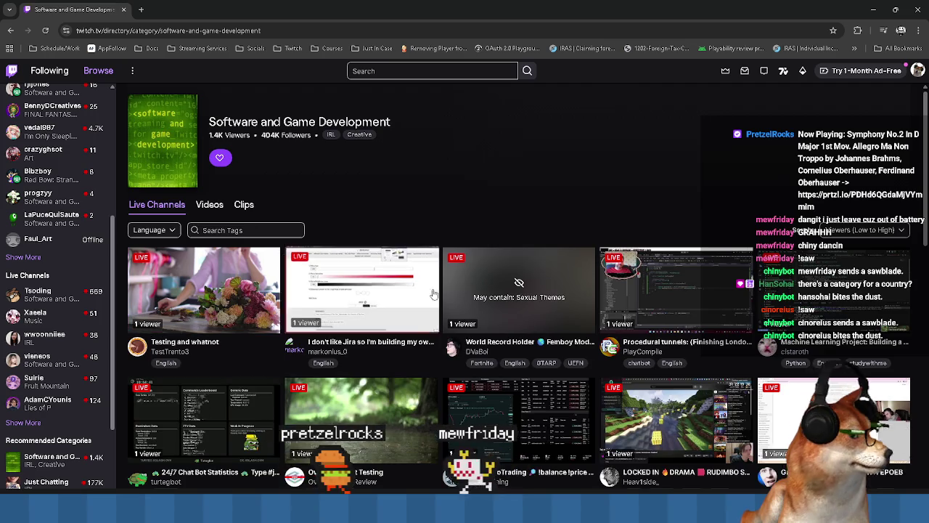
- Scroll through the live coding channels, including the Rust, Godot and Unity streams
{"action": "scroll", "coordinate": [455, 299], "scroll_direction": "down", "scroll_amount": 1}
{"action": "scroll", "coordinate": [455, 299], "scroll_direction": "down", "scroll_amount": 1}
{"action": "scroll", "coordinate": [905, 146], "scroll_direction": "up", "scroll_amount": 1}
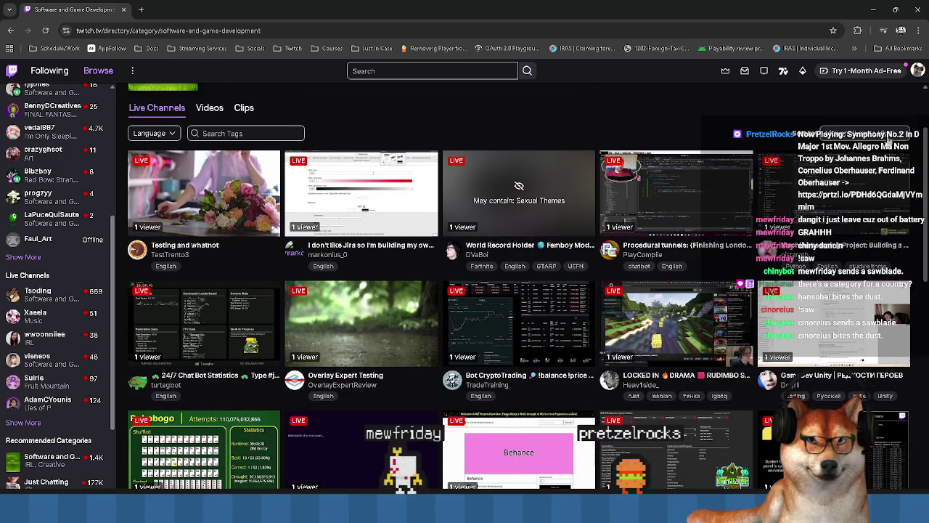
{"action": "scroll", "coordinate": [784, 187], "scroll_direction": "down", "scroll_amount": 2}
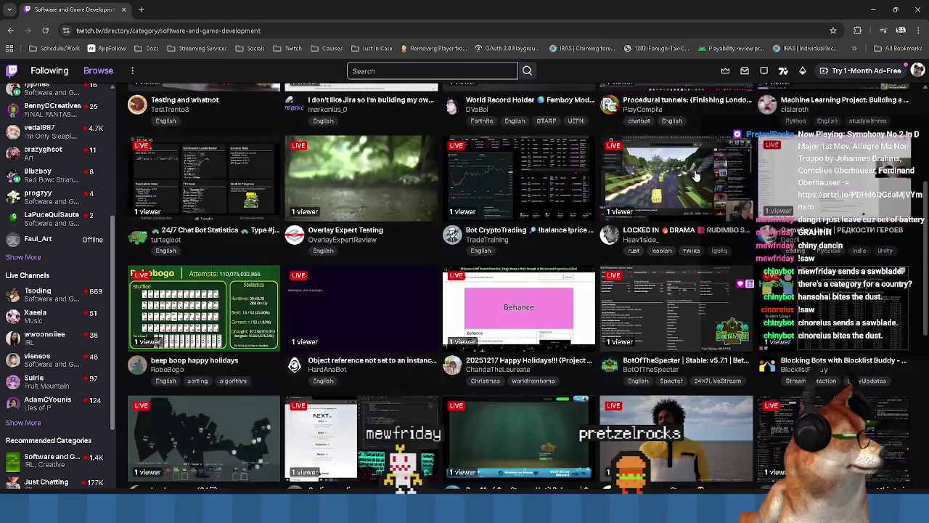
{"action": "scroll", "coordinate": [784, 187], "scroll_direction": "down", "scroll_amount": 1}
{"action": "scroll", "coordinate": [784, 188], "scroll_direction": "down", "scroll_amount": 1}
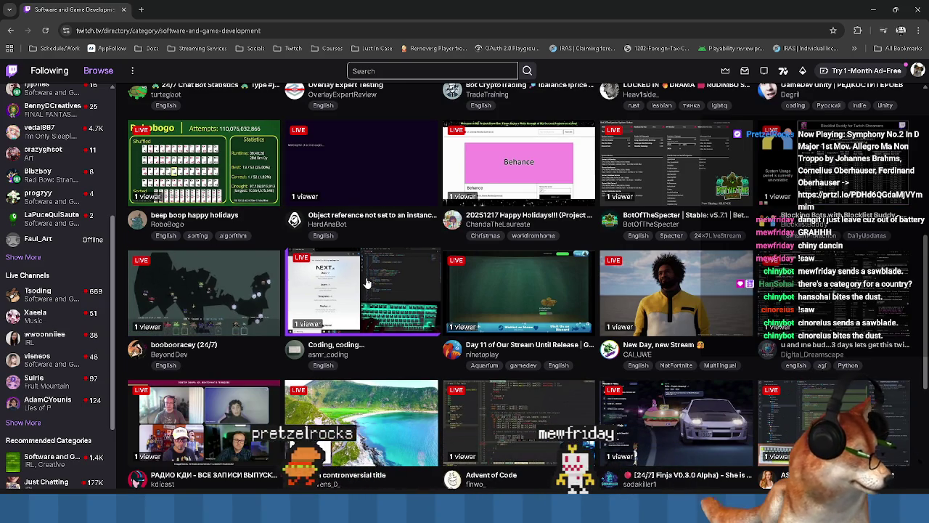
{"action": "scroll", "coordinate": [784, 188], "scroll_direction": "down", "scroll_amount": 1}
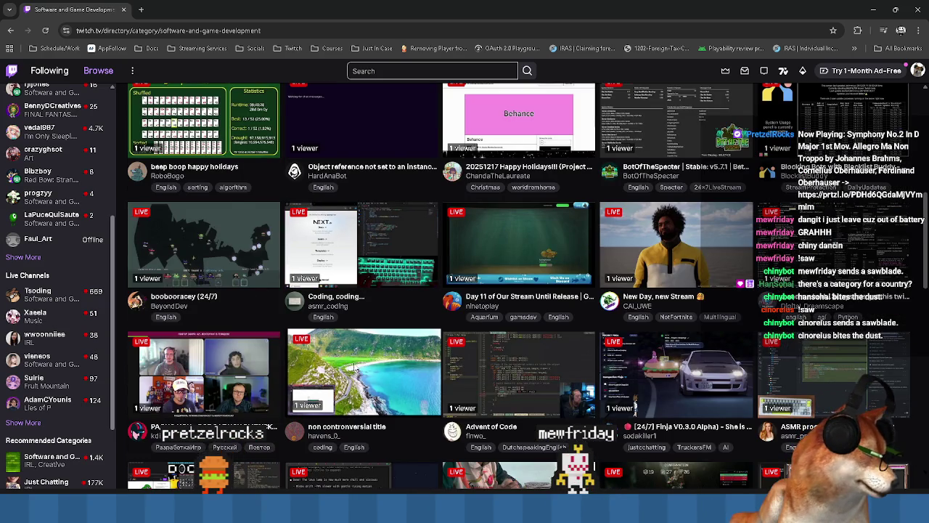
{"action": "scroll", "coordinate": [317, 371], "scroll_direction": "down", "scroll_amount": 4}
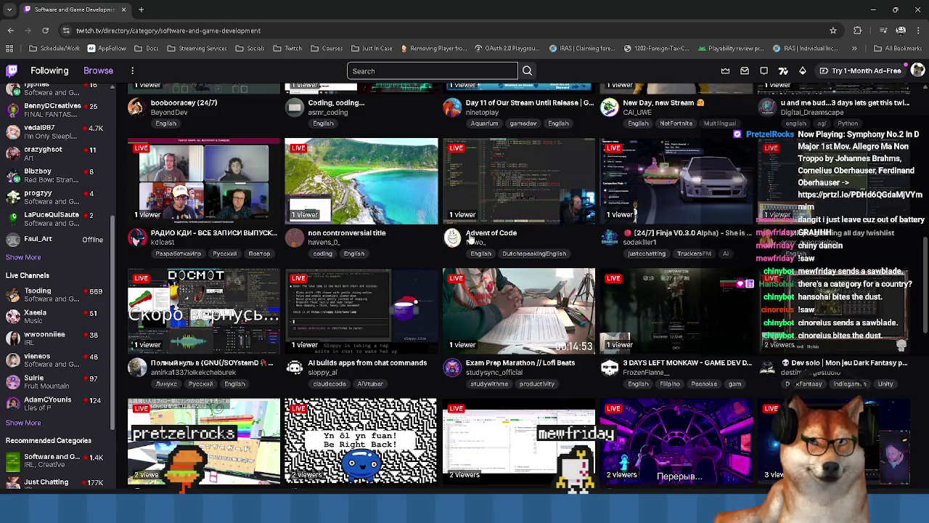
{"action": "scroll", "coordinate": [515, 245], "scroll_direction": "down", "scroll_amount": 2}
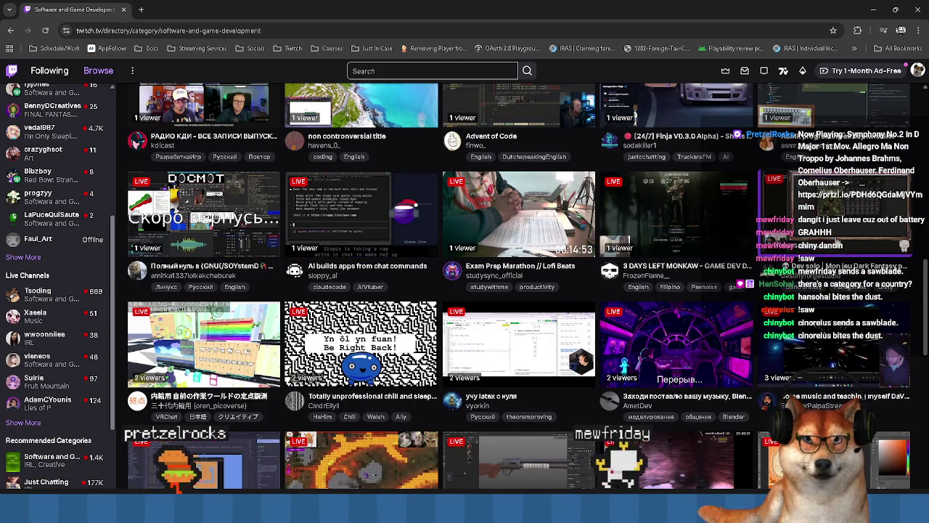
{"action": "scroll", "coordinate": [172, 293], "scroll_direction": "down", "scroll_amount": 3}
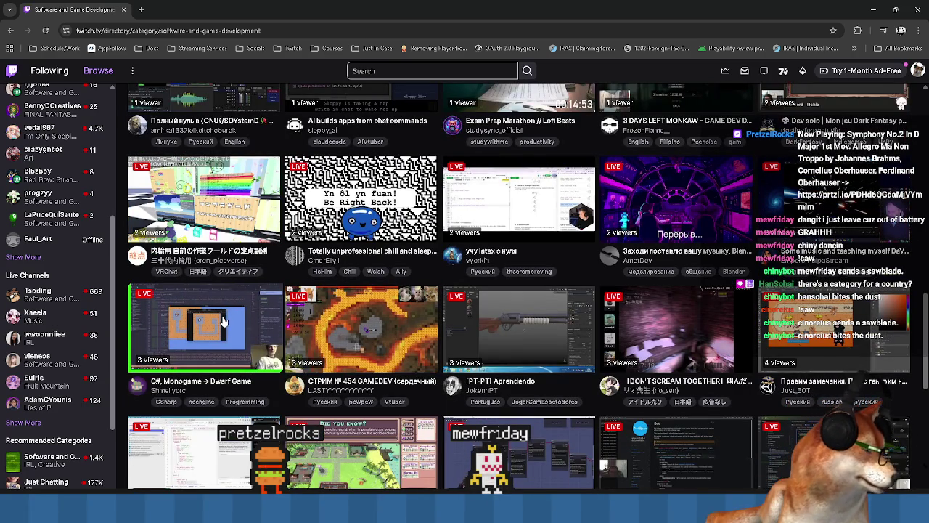
{"action": "scroll", "coordinate": [464, 290], "scroll_direction": "down", "scroll_amount": 2}
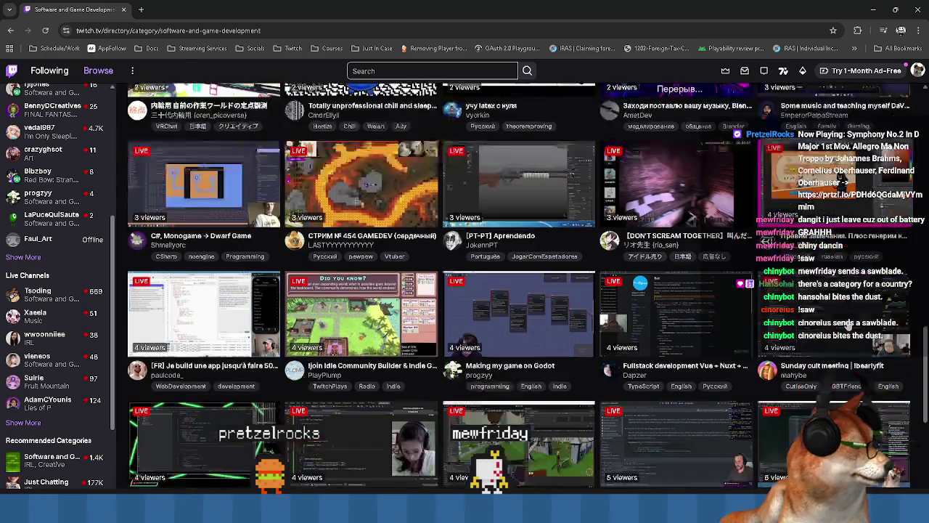
{"action": "scroll", "coordinate": [670, 321], "scroll_direction": "down", "scroll_amount": 1}
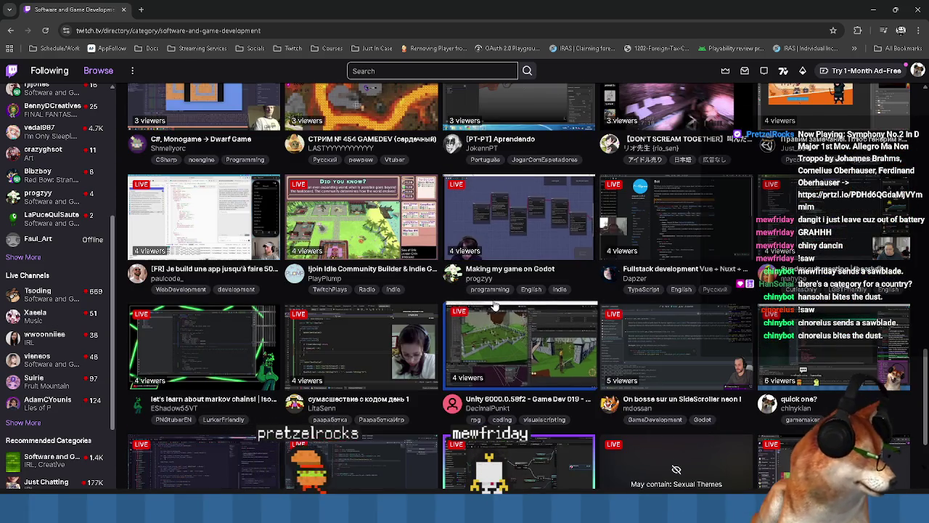
{"action": "scroll", "coordinate": [208, 326], "scroll_direction": "down", "scroll_amount": 2}
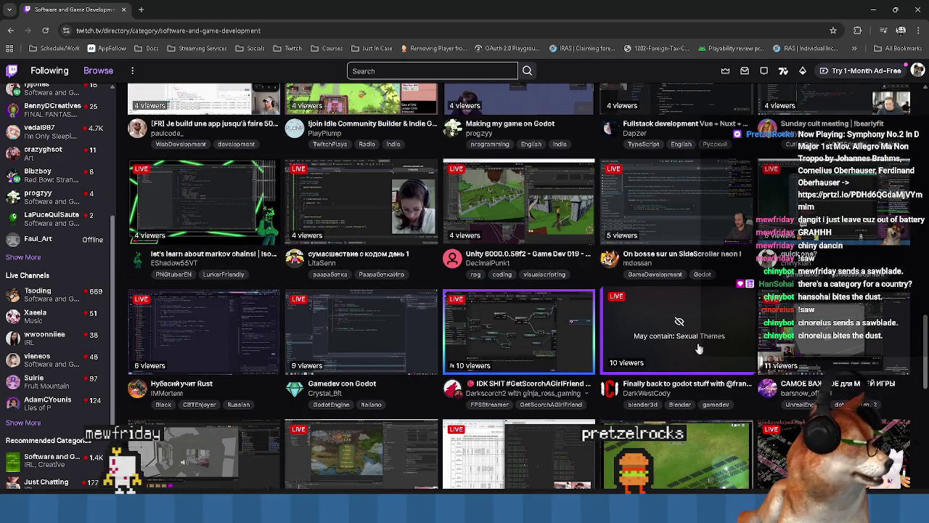
{"action": "scroll", "coordinate": [797, 353], "scroll_direction": "down", "scroll_amount": 1}
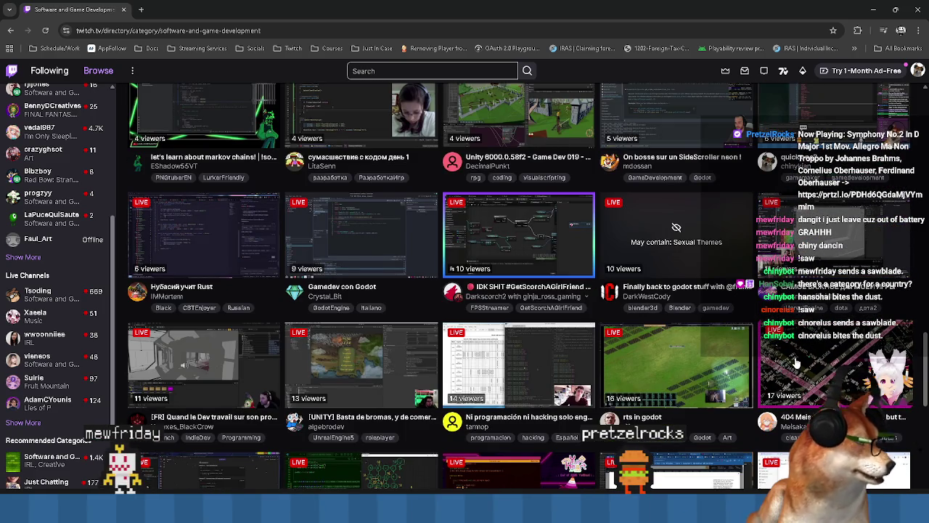
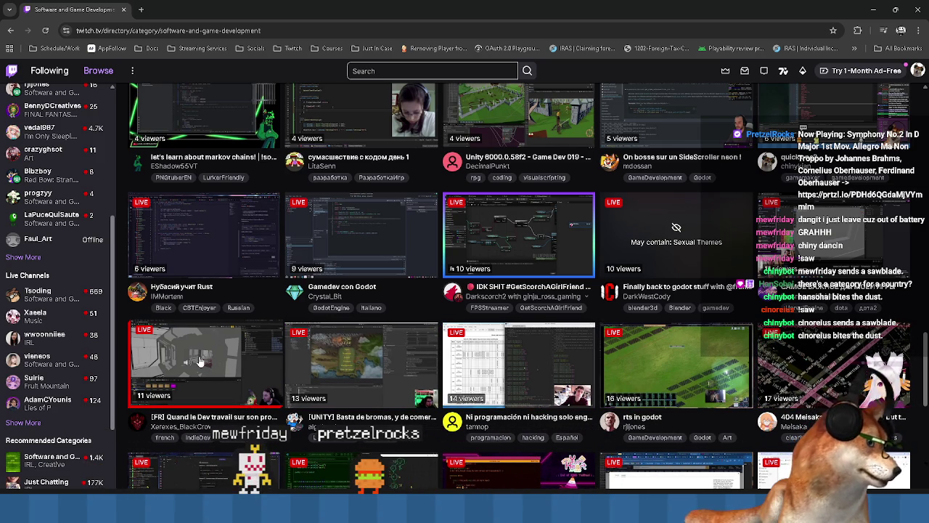
- Browse the live streams listed in the Software and Game Development directory
{"action": "scroll", "coordinate": [493, 370], "scroll_direction": "down", "scroll_amount": 1}
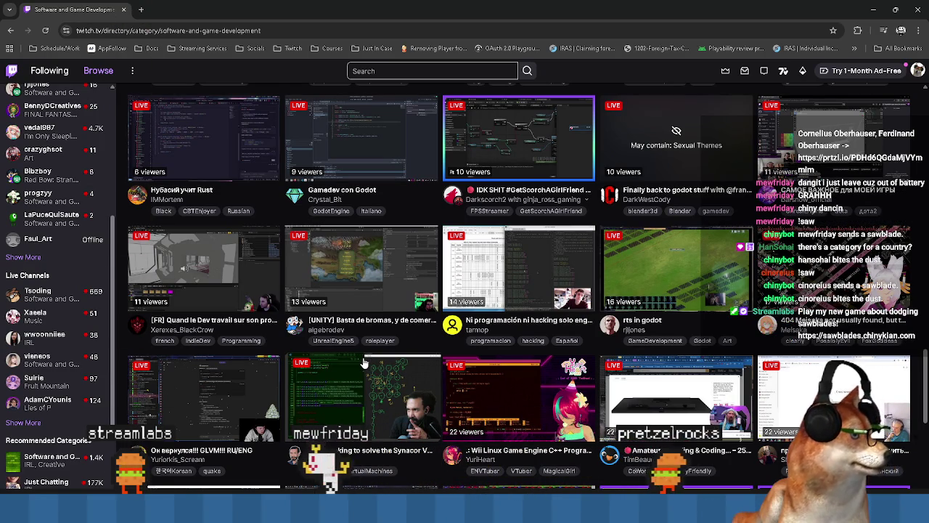
{"action": "scroll", "coordinate": [364, 362], "scroll_direction": "up", "scroll_amount": 9}
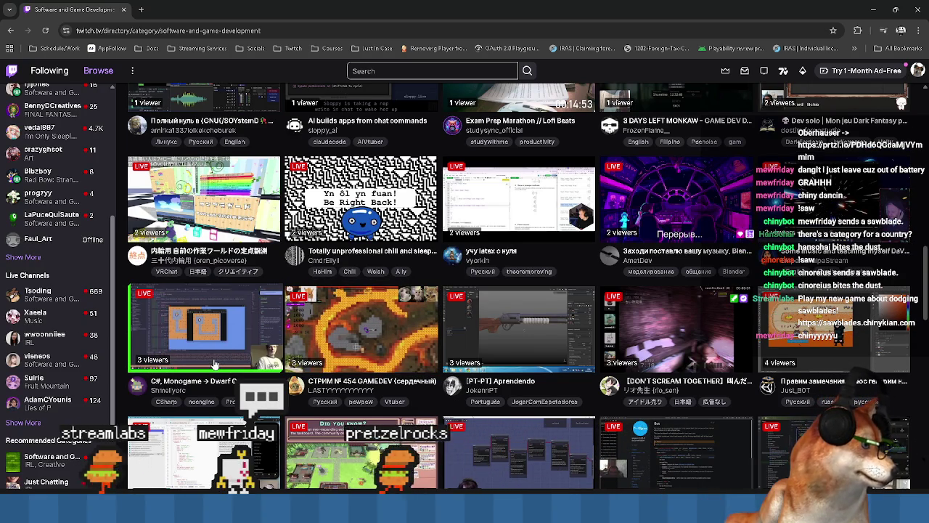
{"action": "scroll", "coordinate": [215, 366], "scroll_direction": "up", "scroll_amount": 3}
{"action": "scroll", "coordinate": [214, 363], "scroll_direction": "down", "scroll_amount": 2}
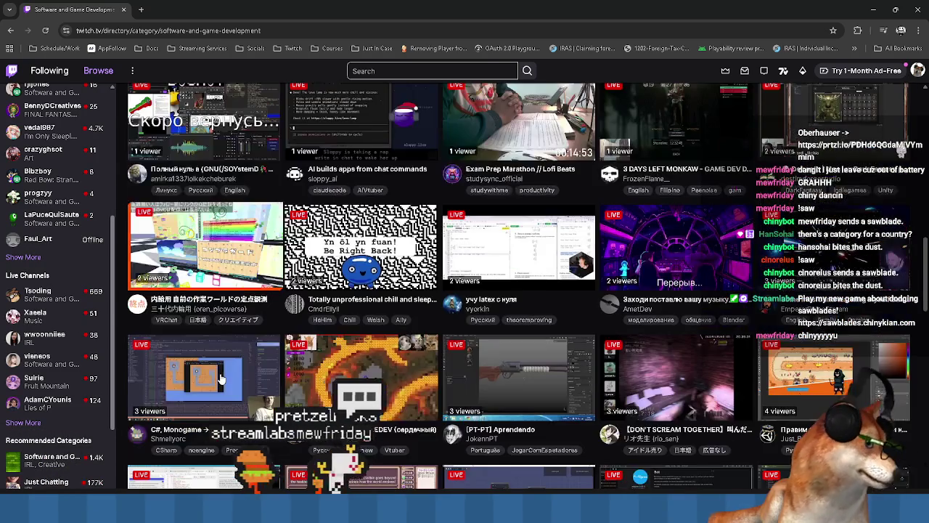
{"action": "scroll", "coordinate": [216, 379], "scroll_direction": "up", "scroll_amount": 4}
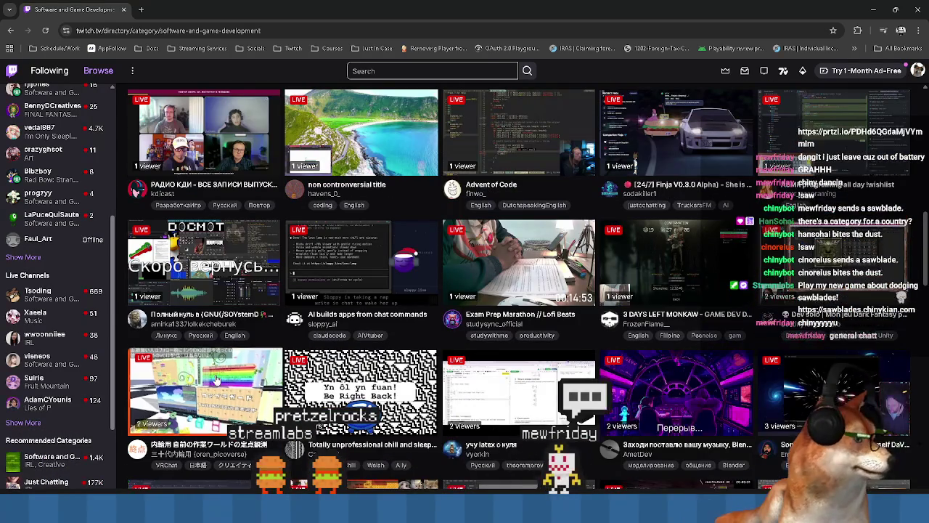
{"action": "scroll", "coordinate": [284, 338], "scroll_direction": "up", "scroll_amount": 4}
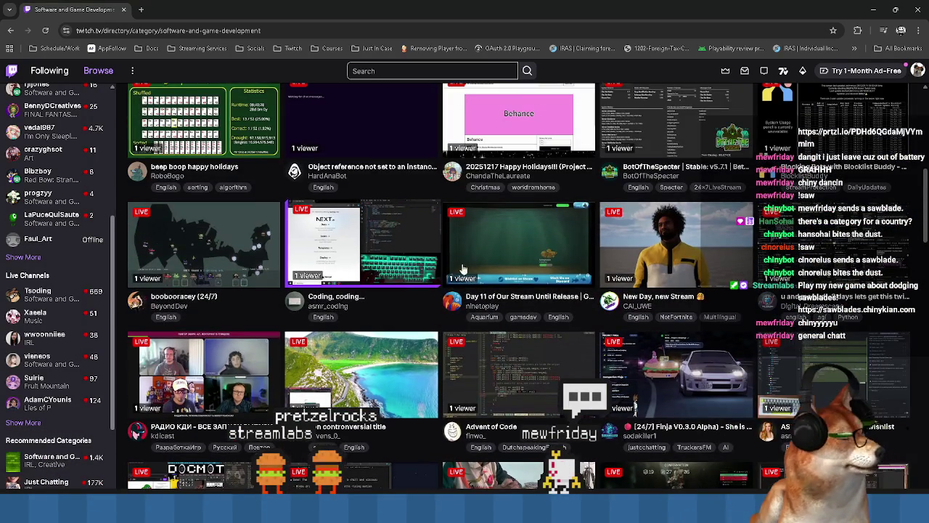
{"action": "scroll", "coordinate": [493, 265], "scroll_direction": "up", "scroll_amount": 4}
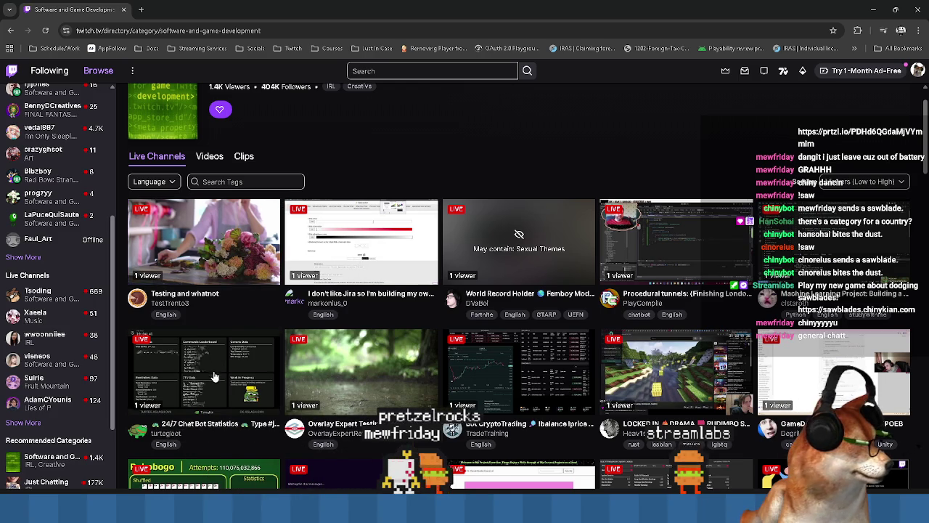
{"action": "scroll", "coordinate": [370, 369], "scroll_direction": "down", "scroll_amount": 1}
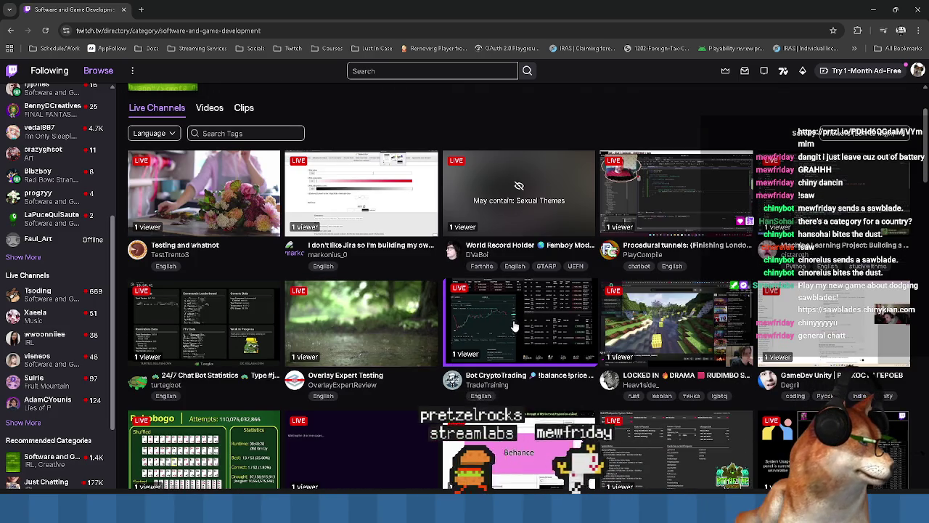
{"action": "scroll", "coordinate": [508, 312], "scroll_direction": "down", "scroll_amount": 1}
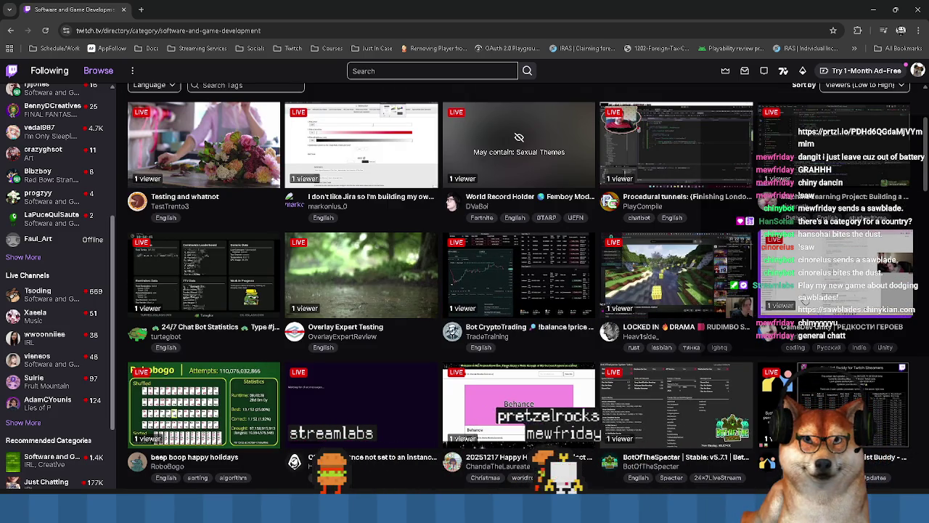
{"action": "scroll", "coordinate": [251, 327], "scroll_direction": "down", "scroll_amount": 2}
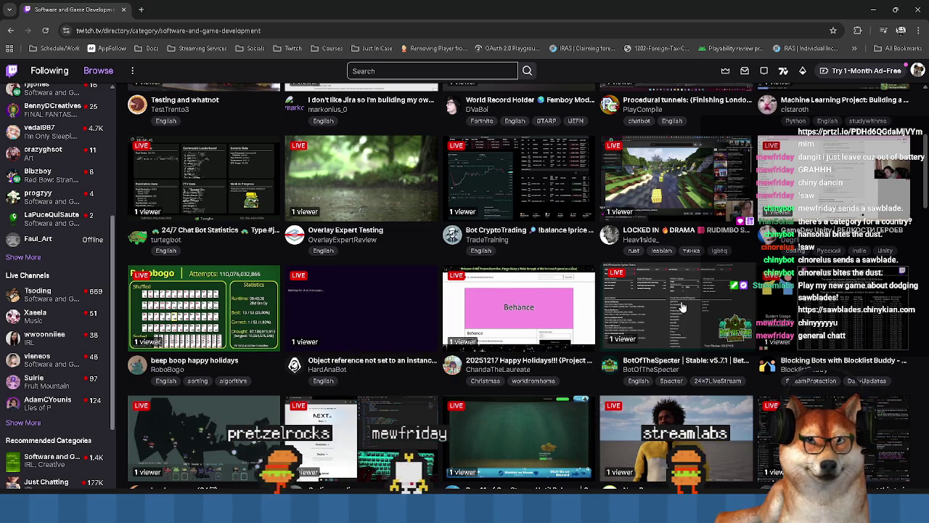
{"action": "scroll", "coordinate": [527, 303], "scroll_direction": "down", "scroll_amount": 1}
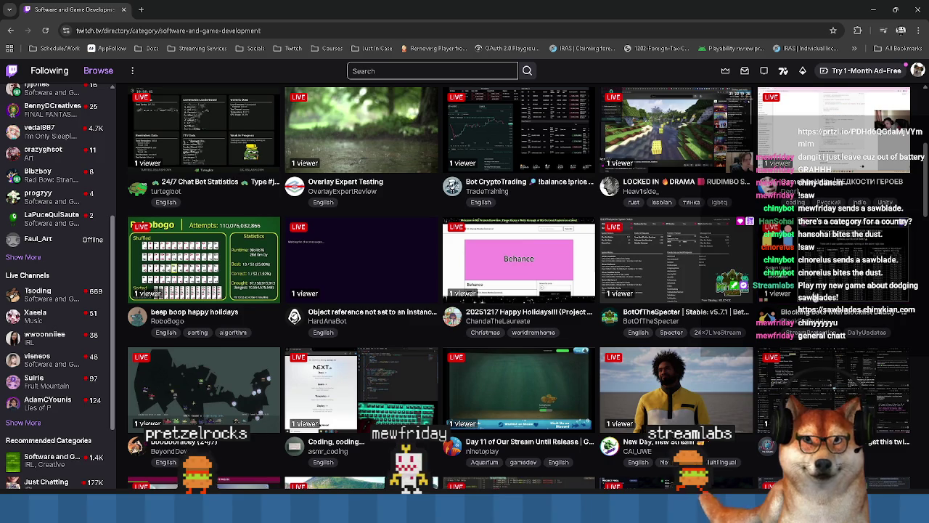
{"action": "scroll", "coordinate": [178, 291], "scroll_direction": "down", "scroll_amount": 2}
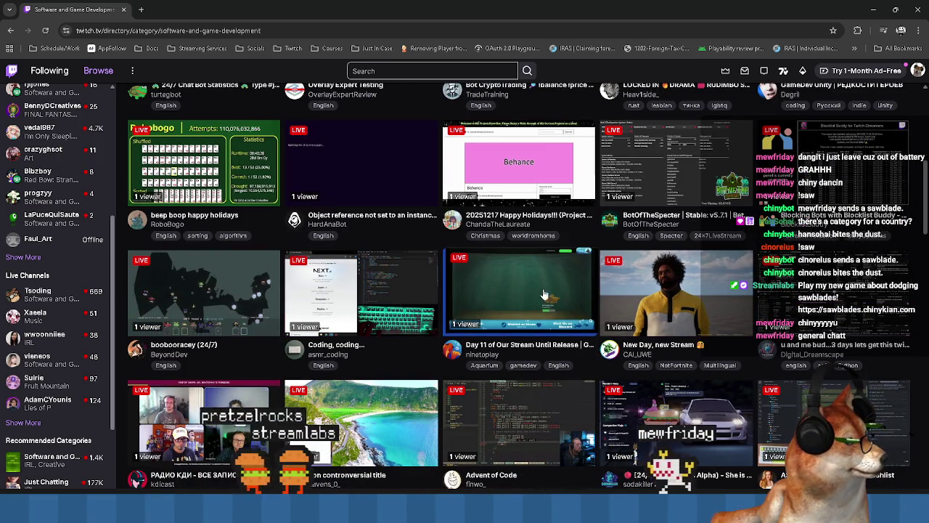
{"action": "scroll", "coordinate": [381, 320], "scroll_direction": "down", "scroll_amount": 2}
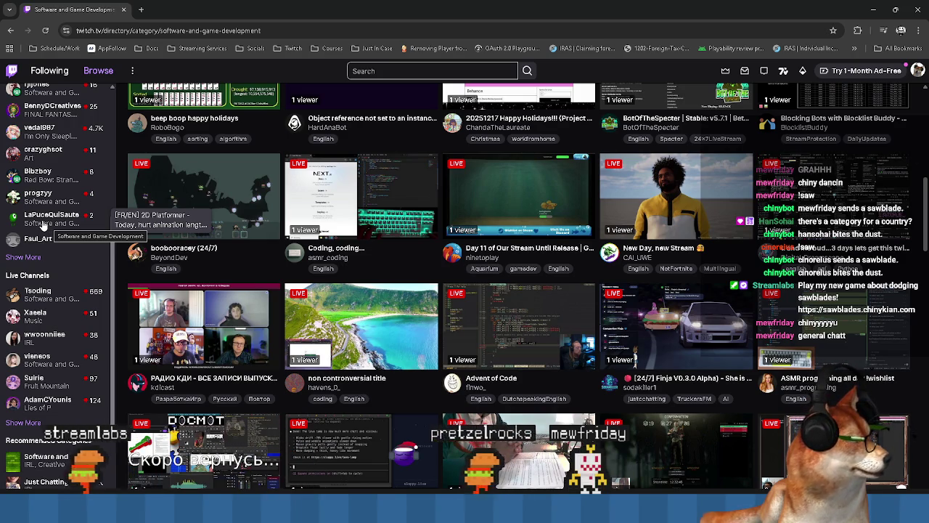
{"action": "scroll", "coordinate": [279, 282], "scroll_direction": "down", "scroll_amount": 1}
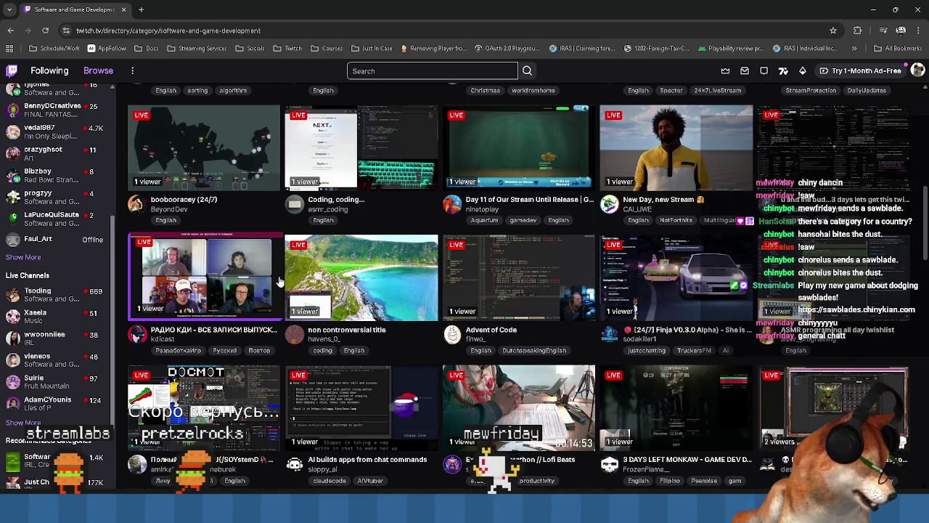
{"action": "scroll", "coordinate": [280, 282], "scroll_direction": "down", "scroll_amount": 3}
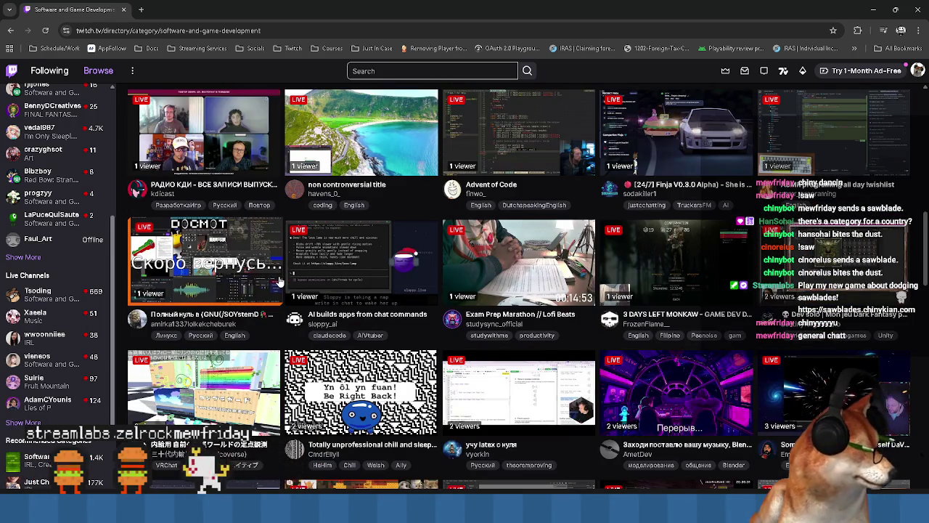
{"action": "scroll", "coordinate": [279, 282], "scroll_direction": "down", "scroll_amount": 1}
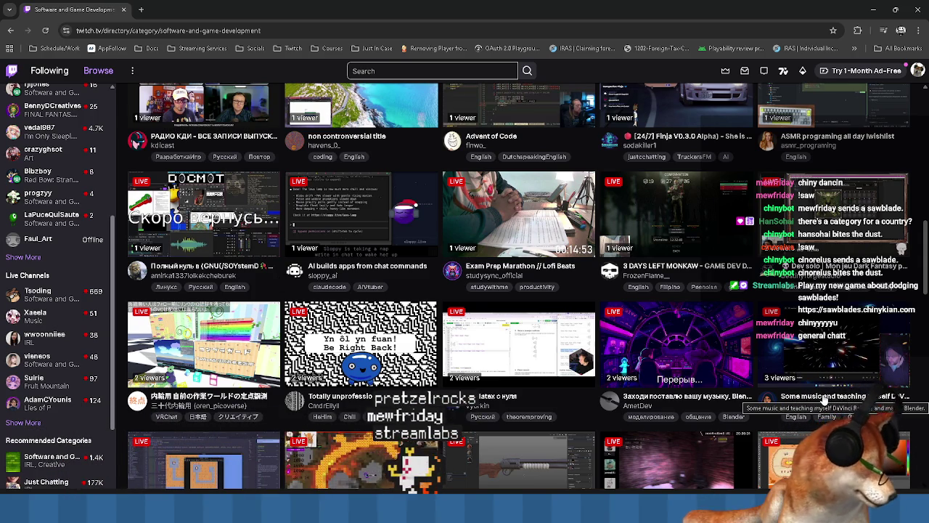
{"action": "scroll", "coordinate": [825, 399], "scroll_direction": "down", "scroll_amount": 2}
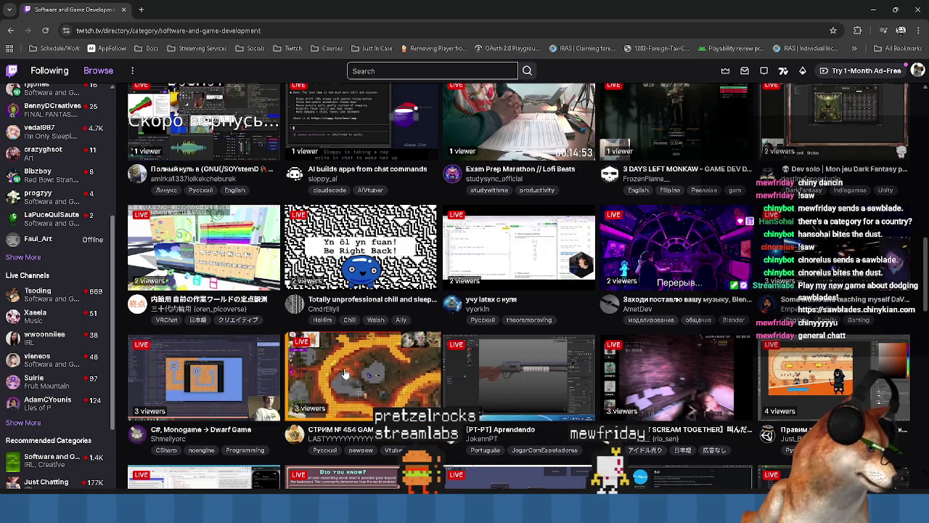
{"action": "scroll", "coordinate": [347, 372], "scroll_direction": "down", "scroll_amount": 4}
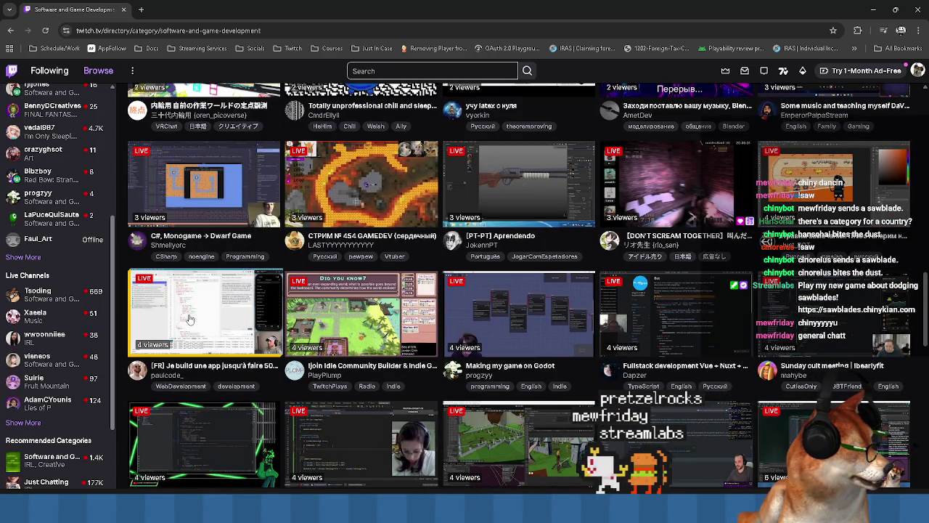
{"action": "scroll", "coordinate": [188, 319], "scroll_direction": "down", "scroll_amount": 2}
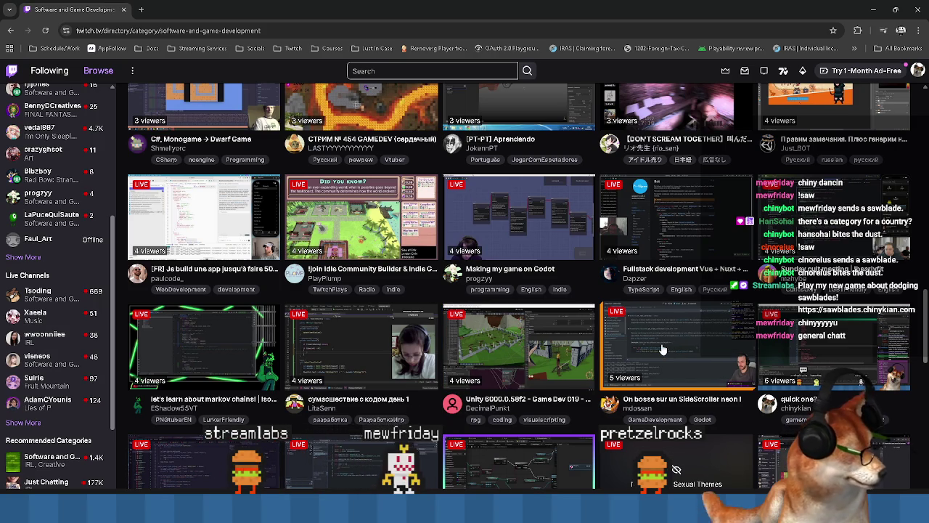
{"action": "scroll", "coordinate": [878, 344], "scroll_direction": "down", "scroll_amount": 2}
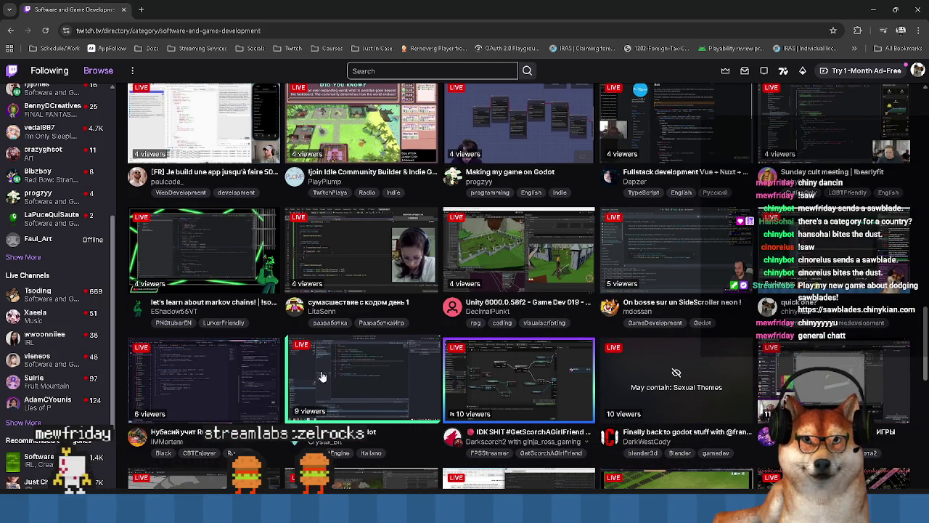
{"action": "scroll", "coordinate": [203, 385], "scroll_direction": "down", "scroll_amount": 2}
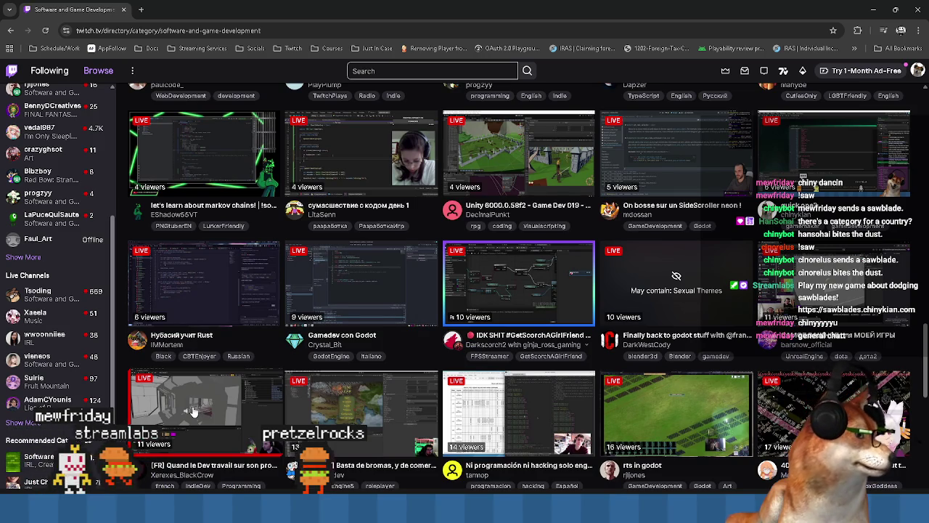
{"action": "scroll", "coordinate": [329, 413], "scroll_direction": "down", "scroll_amount": 1}
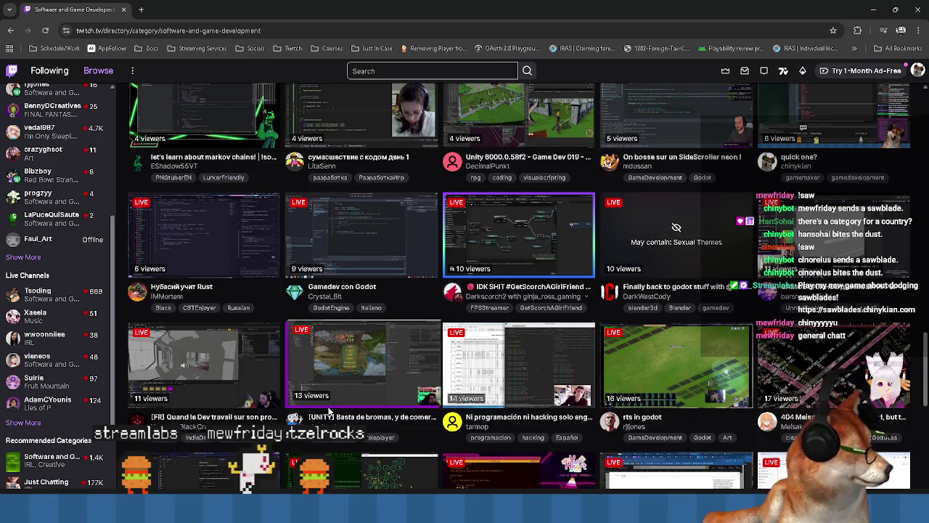
{"action": "scroll", "coordinate": [335, 398], "scroll_direction": "down", "scroll_amount": 2}
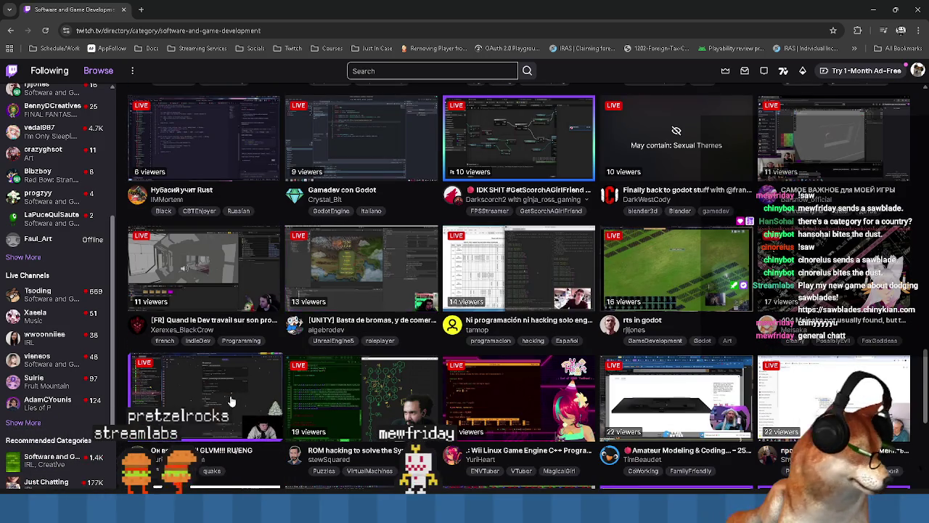
{"action": "scroll", "coordinate": [360, 382], "scroll_direction": "down", "scroll_amount": 1}
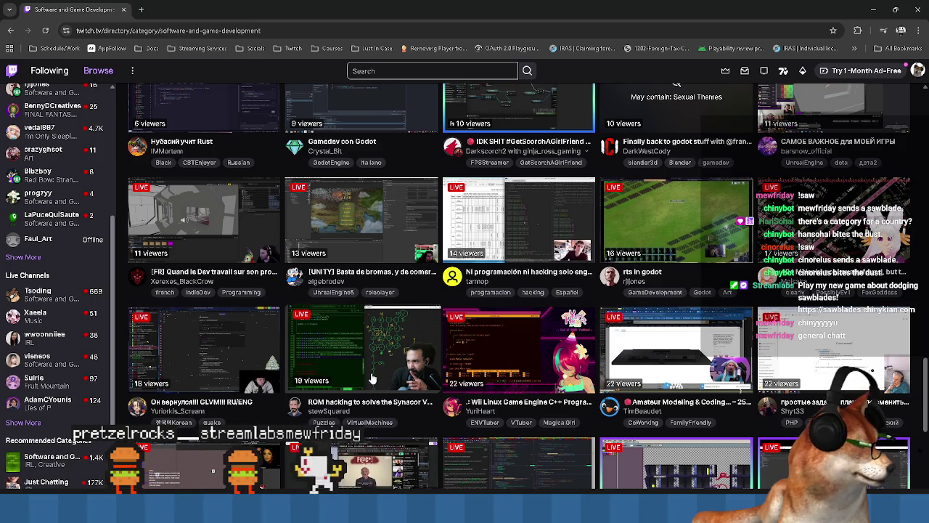
{"action": "scroll", "coordinate": [371, 379], "scroll_direction": "down", "scroll_amount": 2}
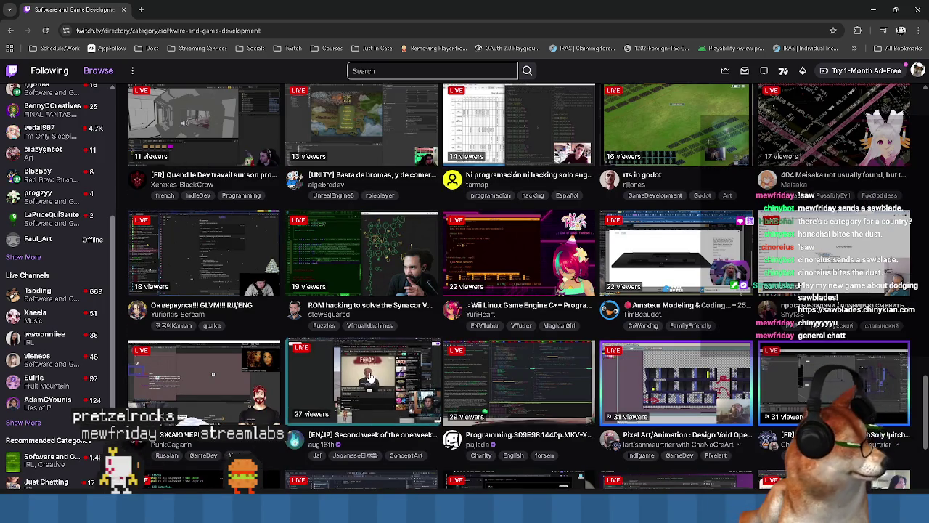
{"action": "scroll", "coordinate": [366, 378], "scroll_direction": "down", "scroll_amount": 2}
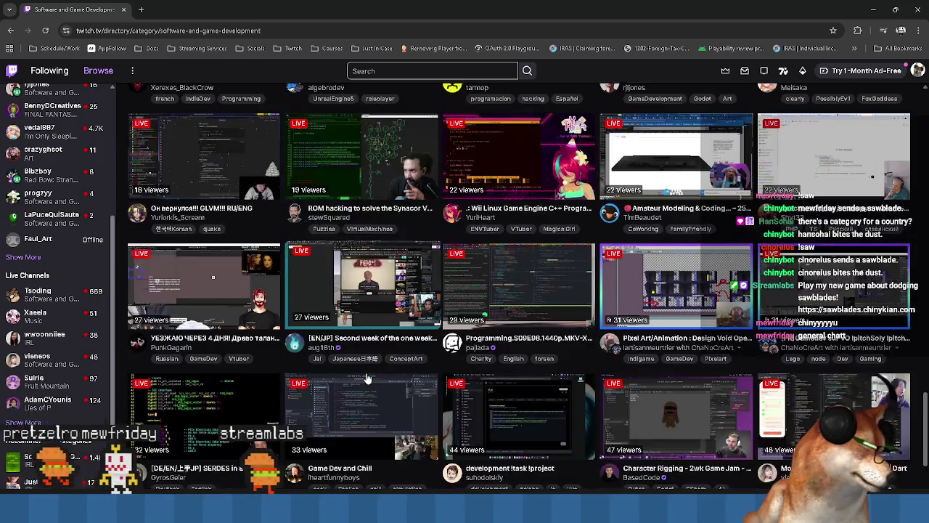
{"action": "scroll", "coordinate": [368, 378], "scroll_direction": "down", "scroll_amount": 2}
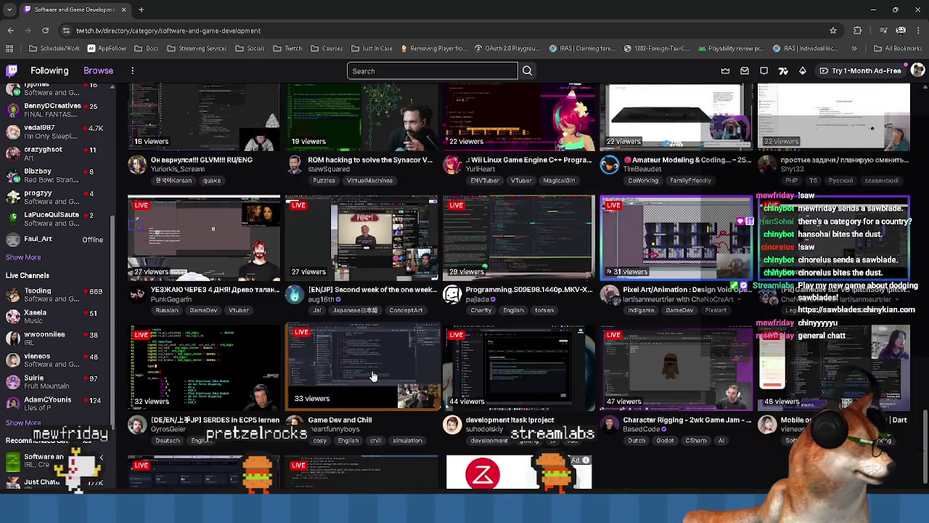
{"action": "scroll", "coordinate": [374, 374], "scroll_direction": "down", "scroll_amount": 1}
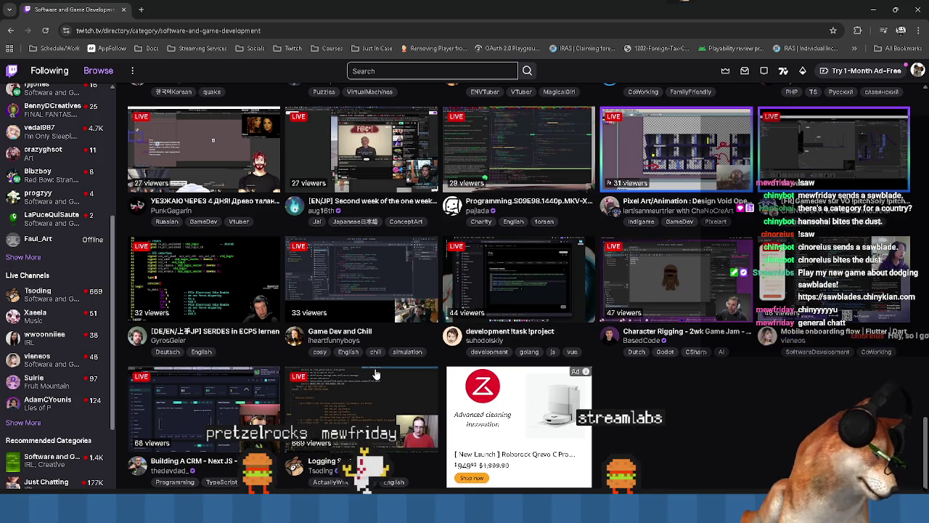
{"action": "scroll", "coordinate": [377, 373], "scroll_direction": "up", "scroll_amount": 5}
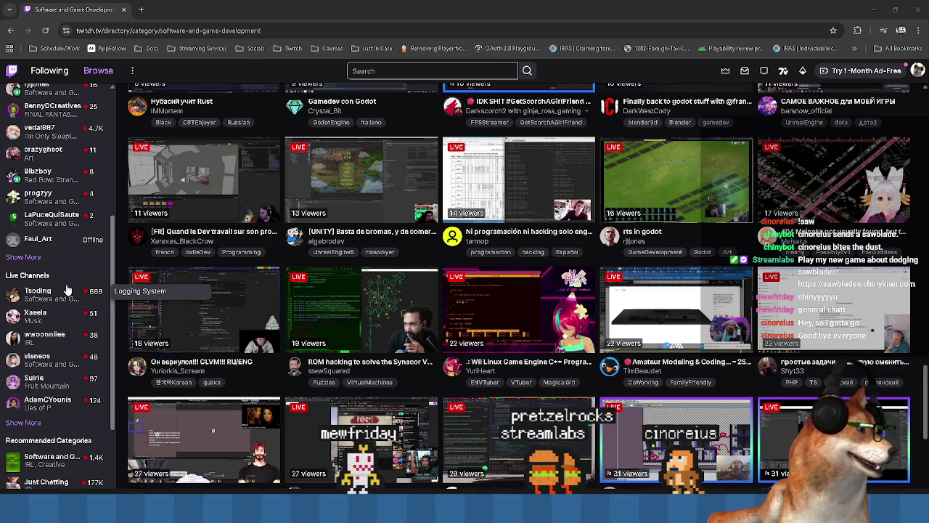
{"action": "scroll", "coordinate": [67, 290], "scroll_direction": "up", "scroll_amount": 2}
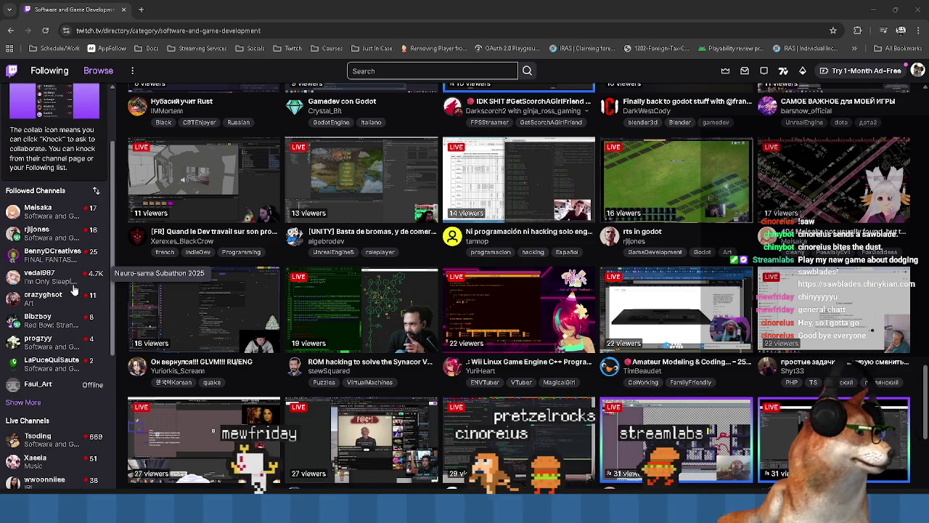
- Open the followed 2D platformer channel and bring its About and Goals sections into view
{"action": "left_click", "coordinate": [56, 367]}
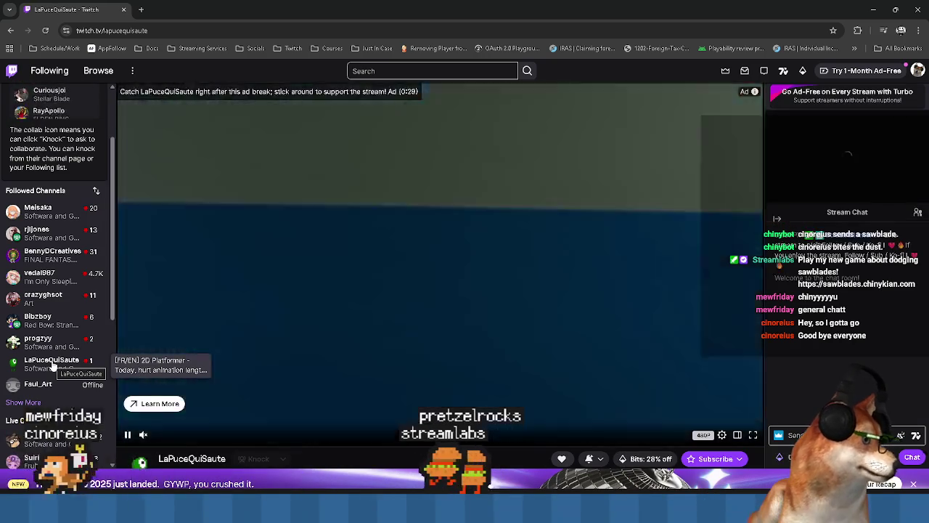
{"action": "scroll", "coordinate": [436, 389], "scroll_direction": "down", "scroll_amount": 3}
{"action": "scroll", "coordinate": [424, 399], "scroll_direction": "down", "scroll_amount": 2}
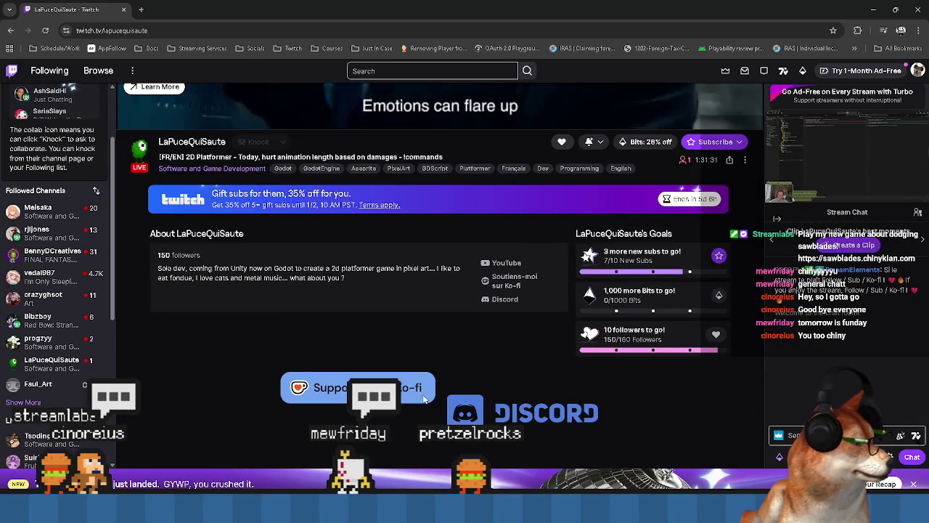